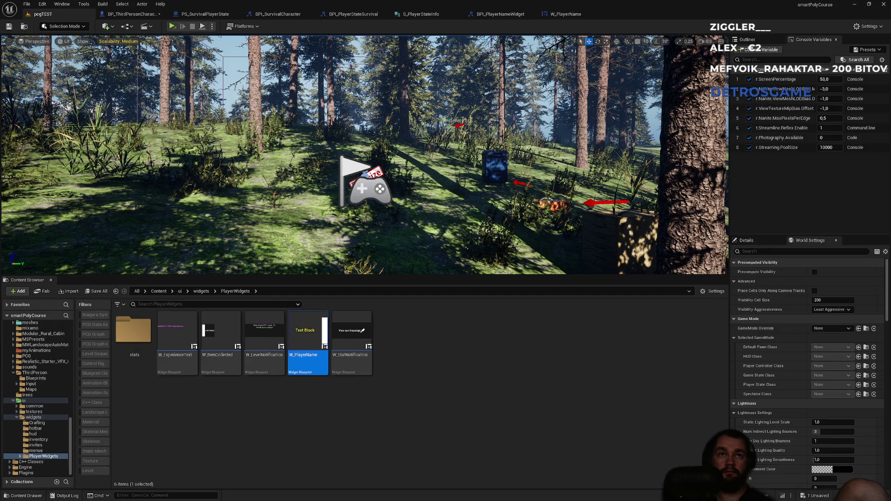
- Run a quick test play, then a two-player test play of the level, and stop it
key(alt+p)
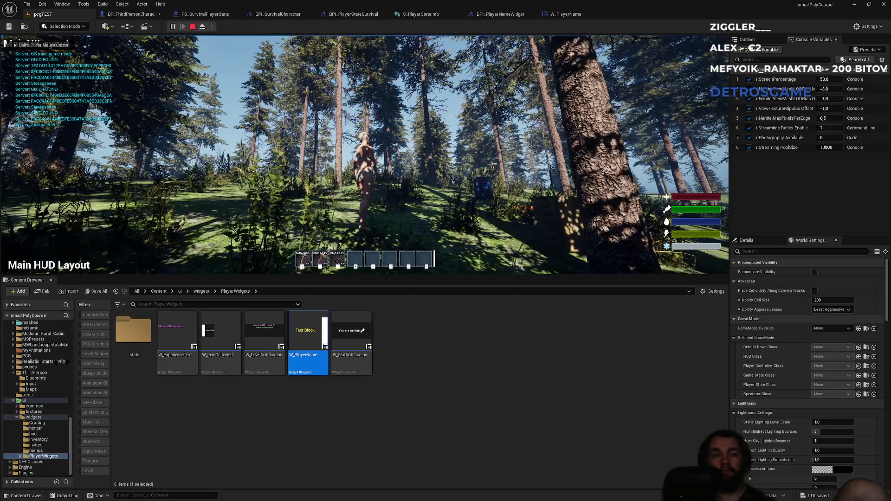
key(Escape)
click(211, 27)
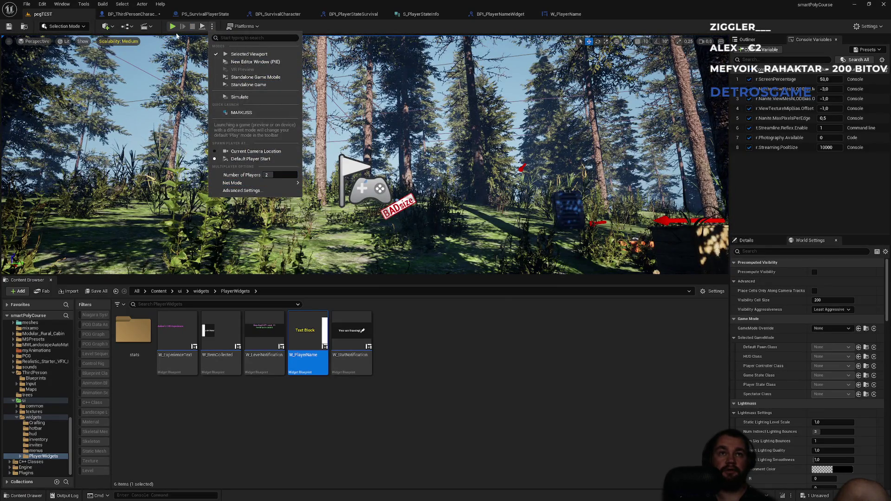
click(173, 27)
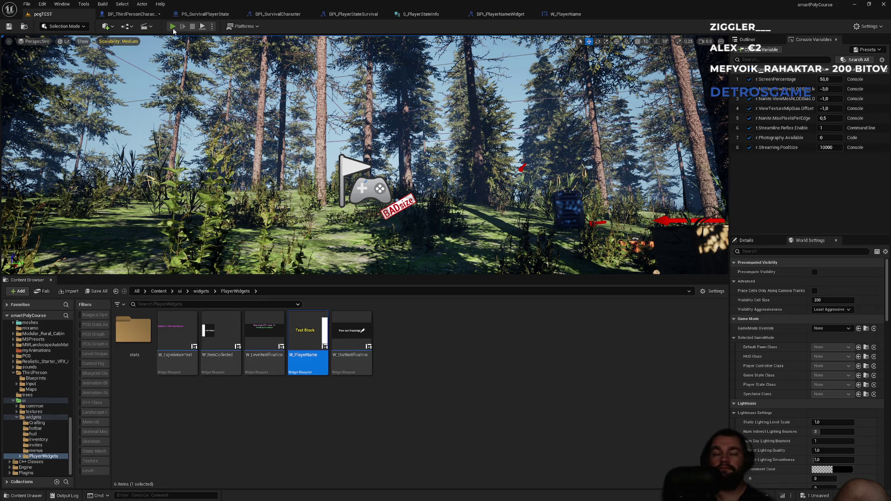
click(172, 27)
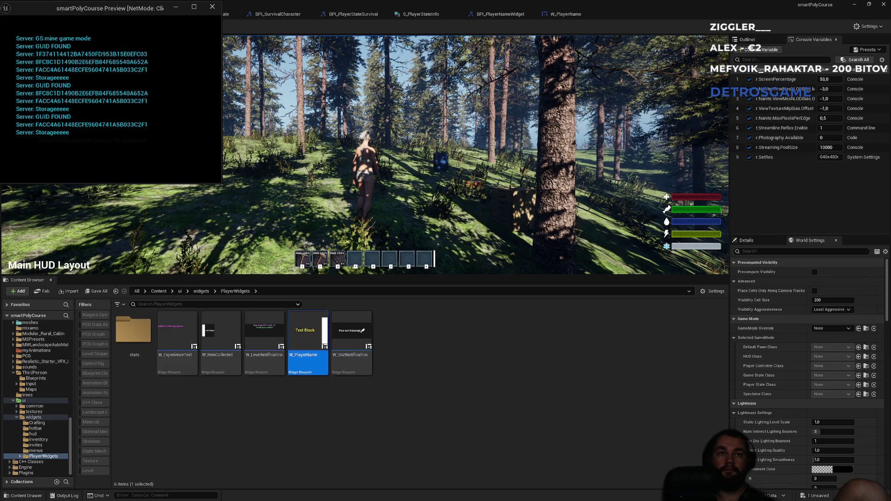
key(super)
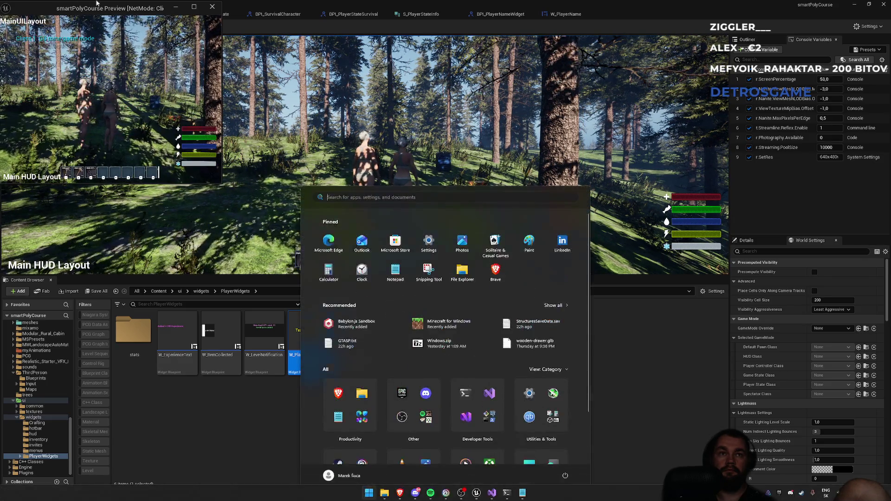
click(212, 7)
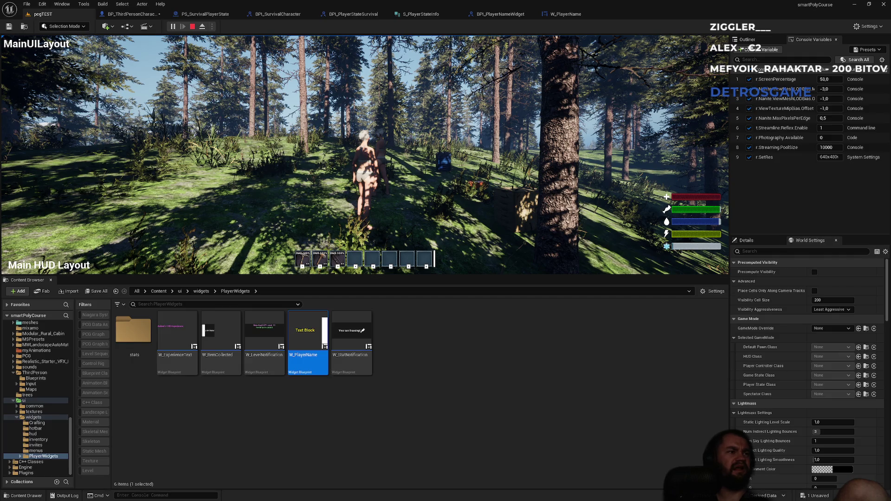
key(Escape)
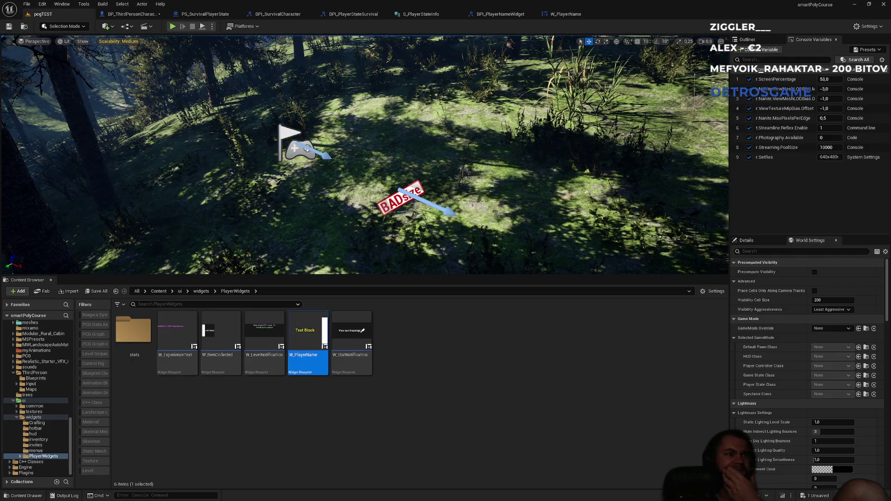
- Nudge the Format Text node in W_PlayerName, then show BPI_PlayerNameWidget's ShowNameTag function
click(569, 15)
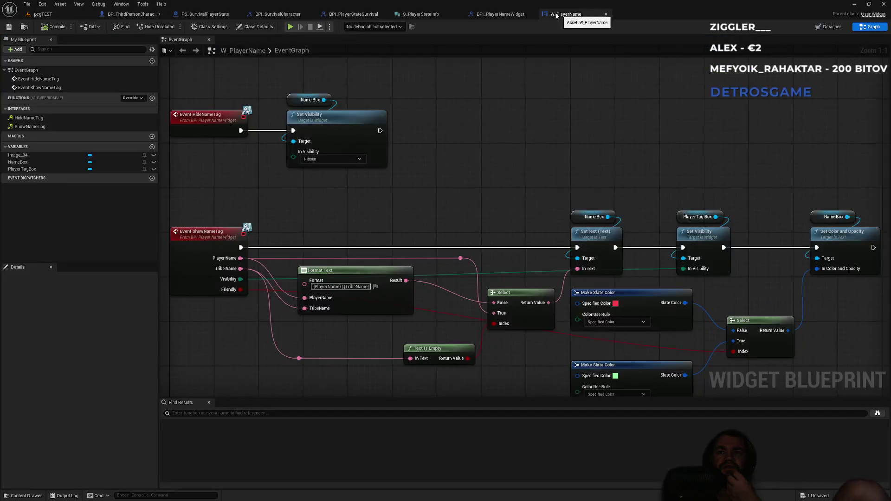
click(497, 16)
click(561, 15)
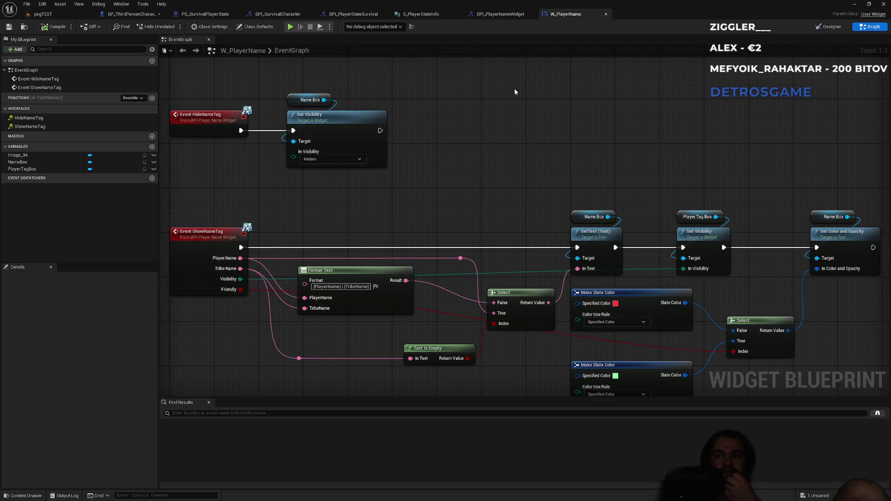
mouse_move(378, 273)
mouse_down()
mouse_move(368, 299)
mouse_move(409, 280)
mouse_move(376, 293)
mouse_up()
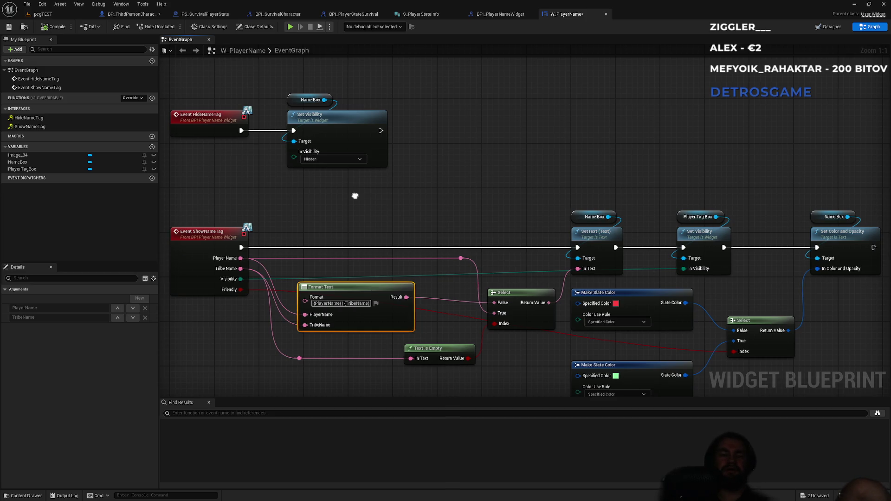
drag(358, 199, 457, 196)
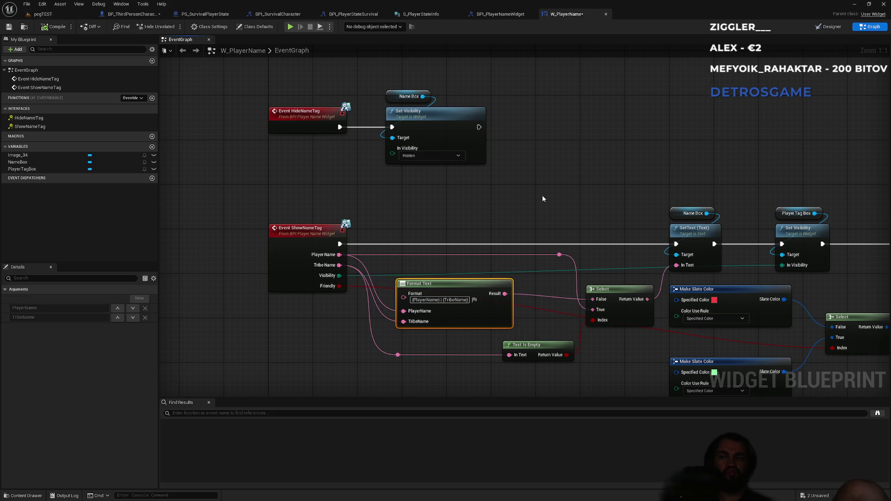
click(500, 14)
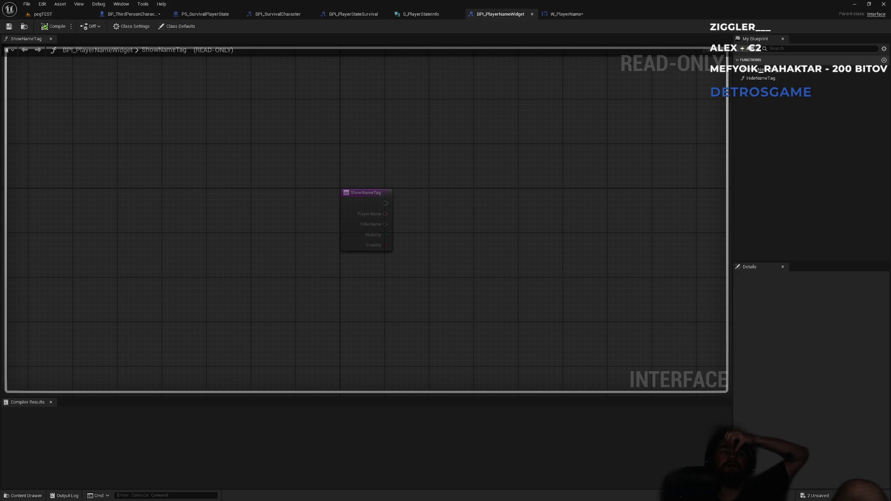
- Browse the character, interface and player state Blueprint tabs, ending on PS_SurvivalPlayerState's event graph
click(143, 15)
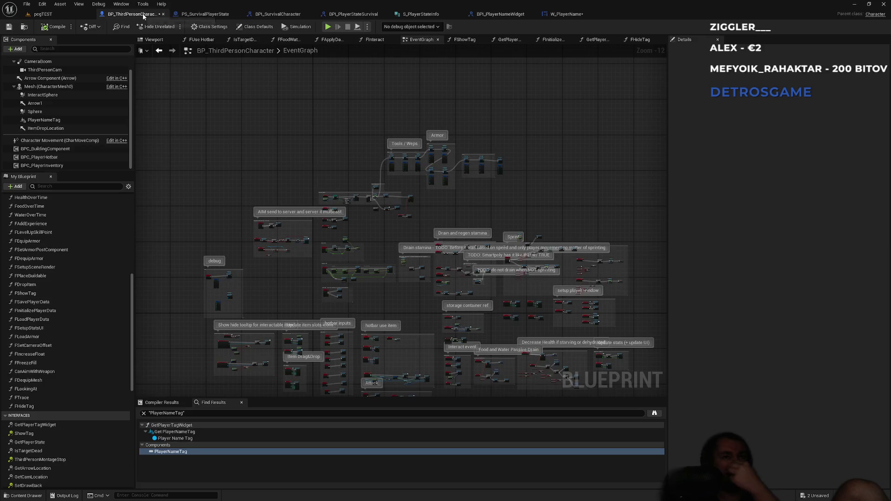
click(278, 18)
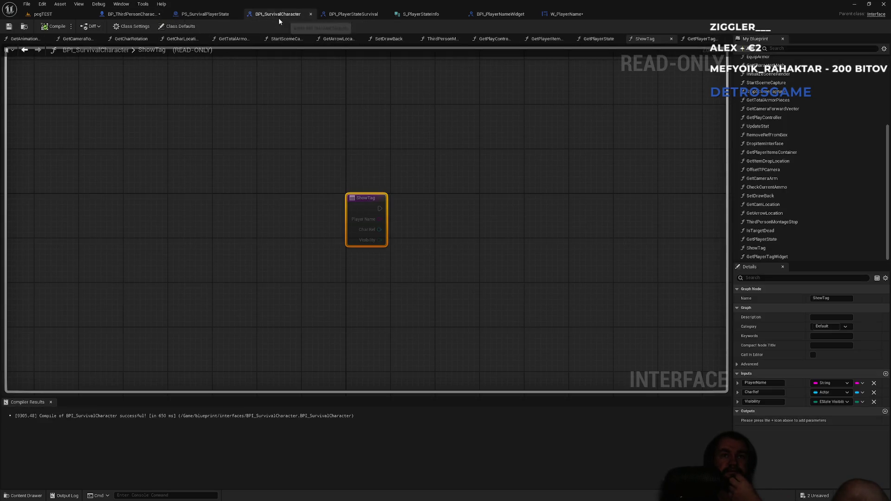
click(209, 14)
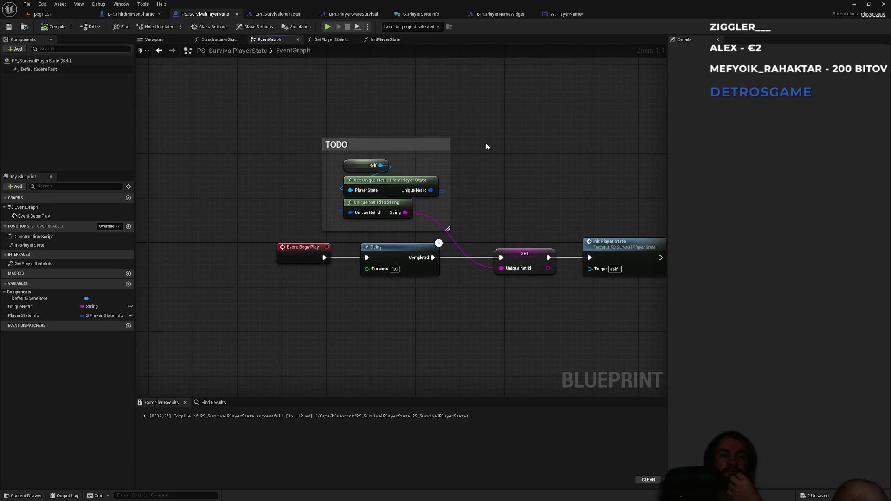
click(353, 14)
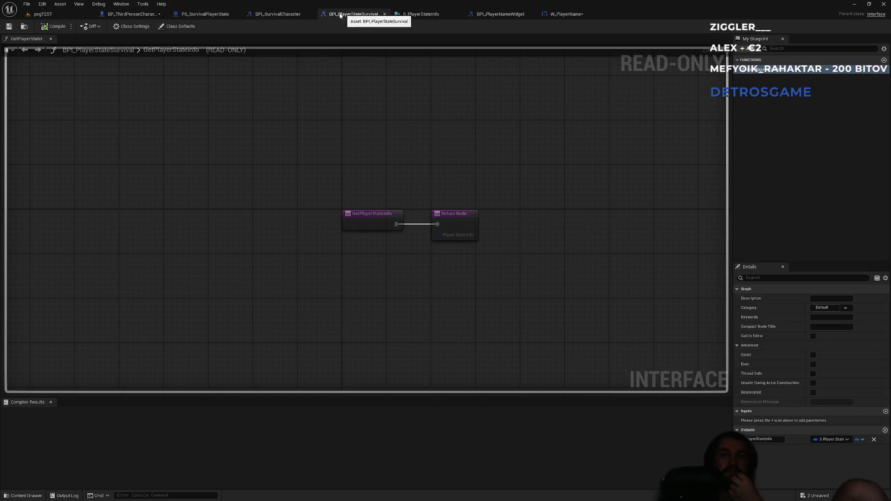
click(282, 14)
click(215, 16)
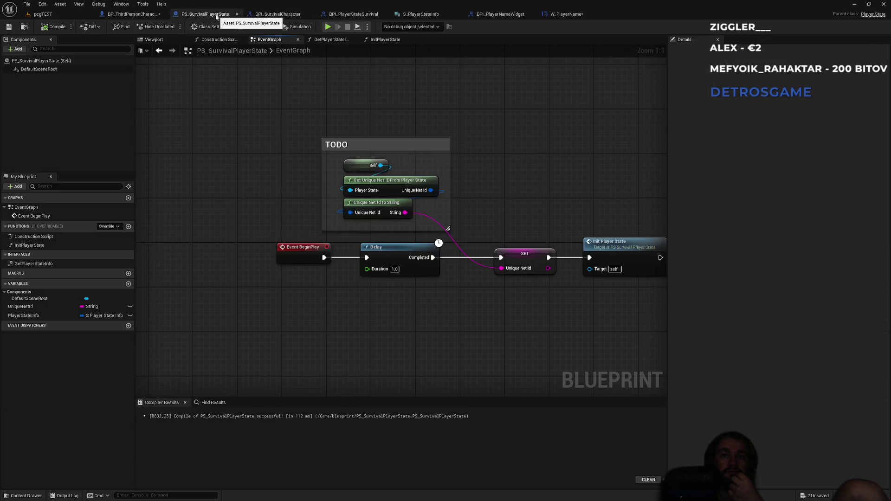
mouse_move(478, 162)
mouse_down()
mouse_move(334, 152)
mouse_move(421, 160)
mouse_up()
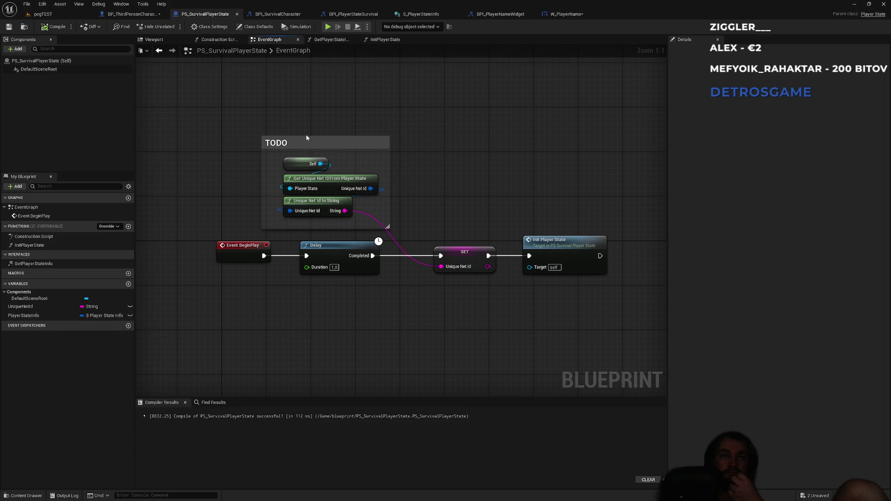
click(134, 18)
click(205, 14)
- Open the InitPlayerState function graph, inspect its Branch and name-lookup nodes, and bring up the Start menu
double_click(570, 240)
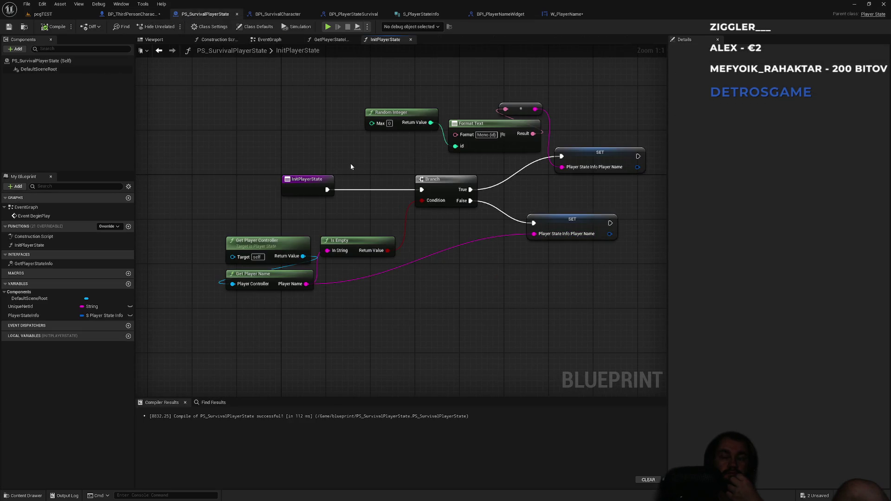
drag(161, 230, 578, 334)
click(561, 317)
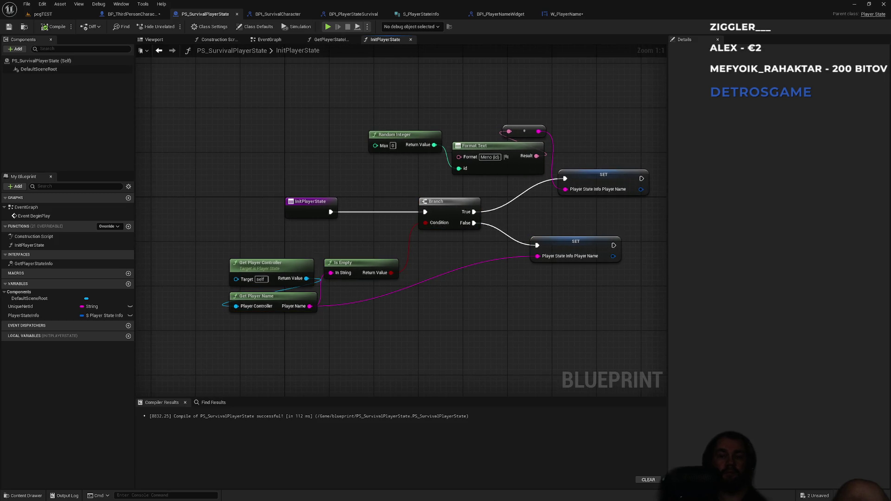
key(super)
- Open a new File Explorer window at the project's Saved/SaveGames folder
mouse_move(384, 493)
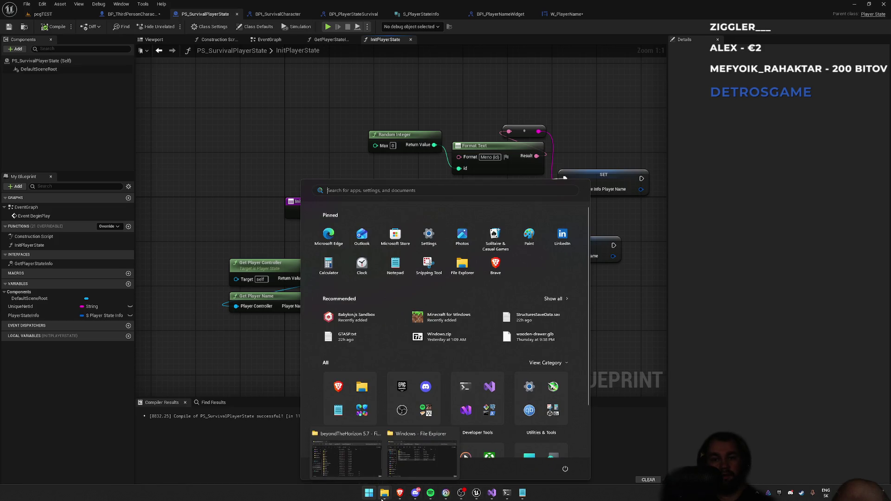
mouse_move(348, 458)
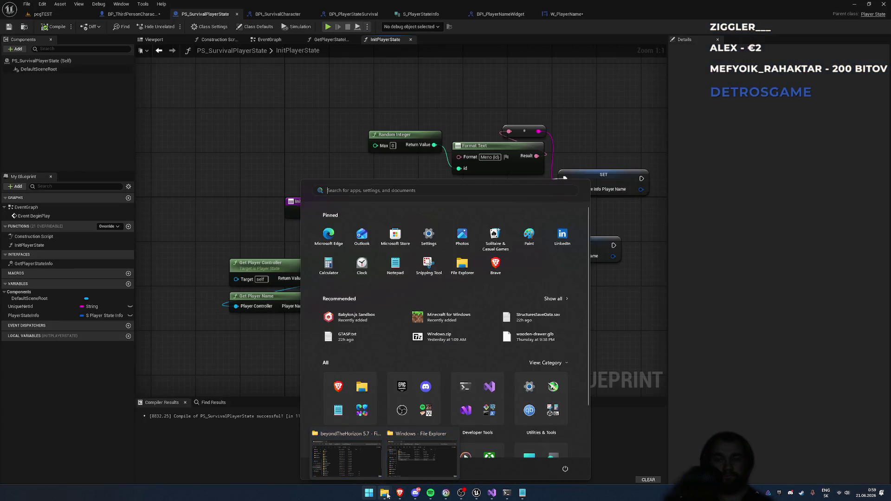
click(409, 468)
mouse_move(356, 478)
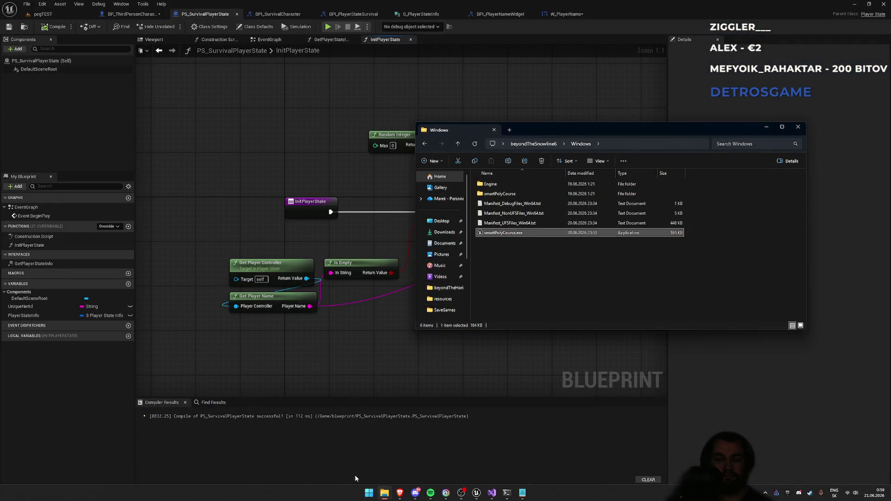
right_click(388, 495)
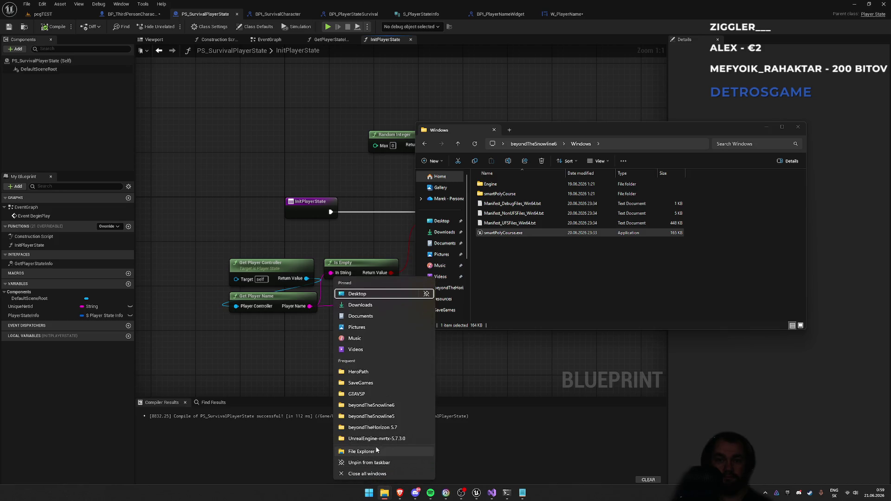
click(361, 465)
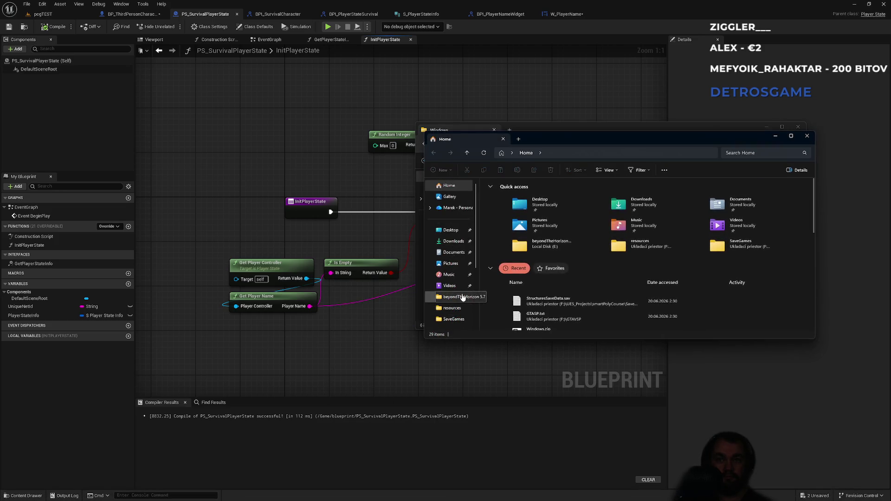
click(453, 319)
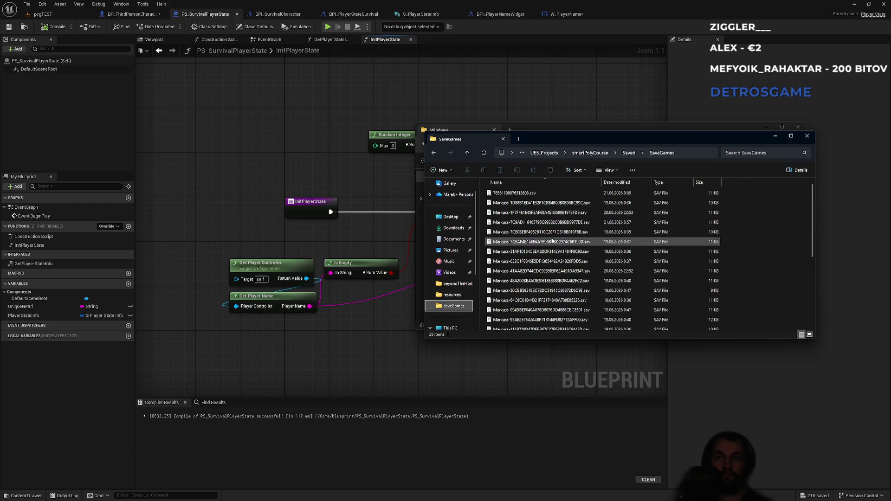
- Delete all 28 .sav files in SaveGames and go back to the Unreal level editor
click(768, 236)
key(ctrl+a)
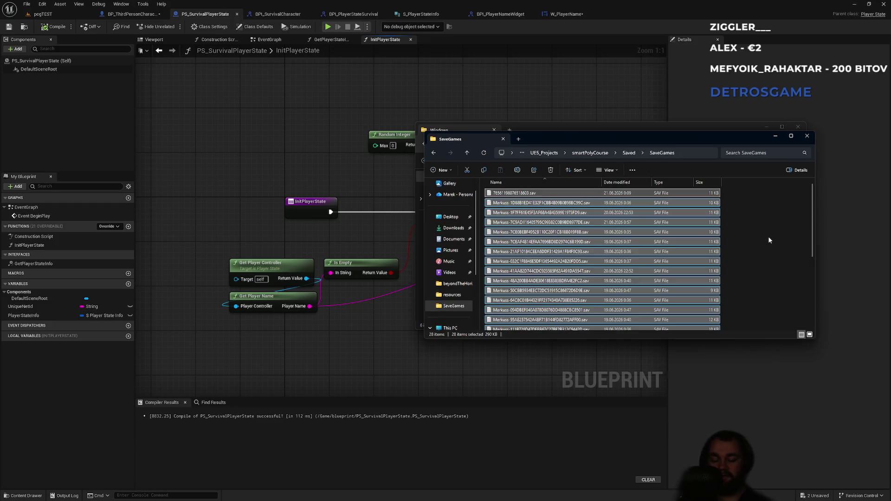
key(Delete)
click(42, 14)
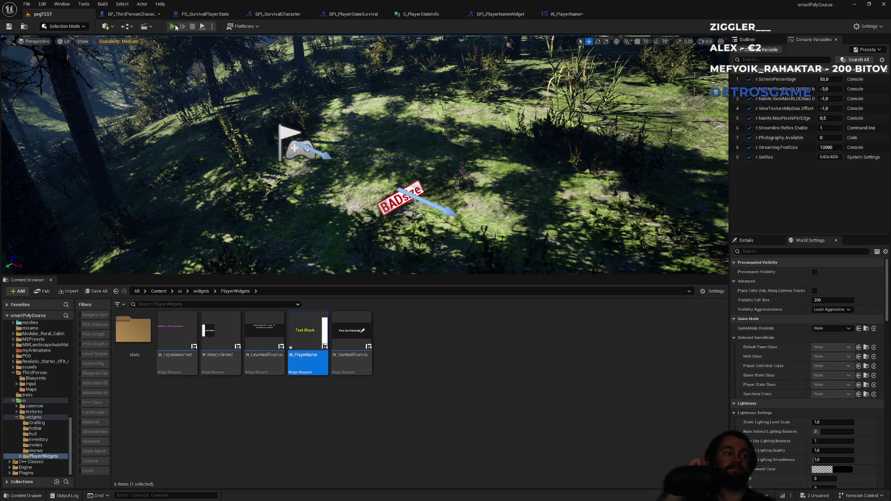
- Run a fresh test play to regenerate the saves, end it, and switch to the SaveGames folder
click(175, 27)
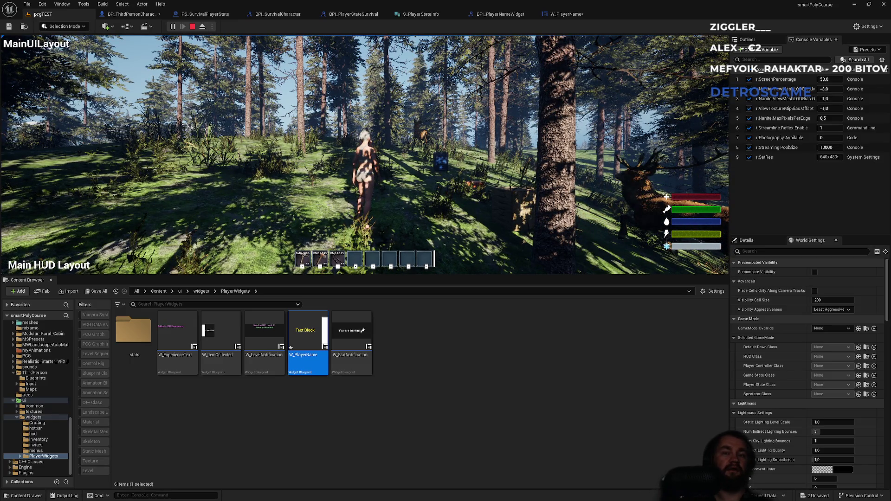
key(Escape)
key(alt+Tab)
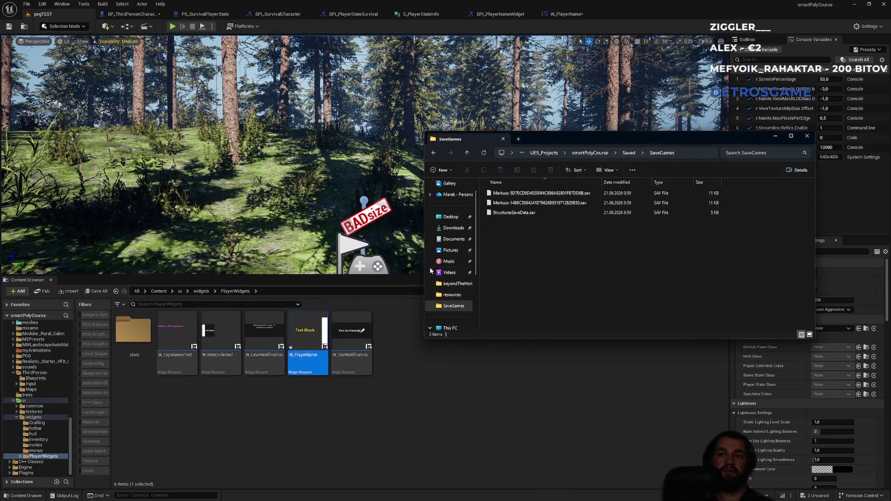
- Select the first of the three new player save files, then bring the Unreal editor forward
click(529, 235)
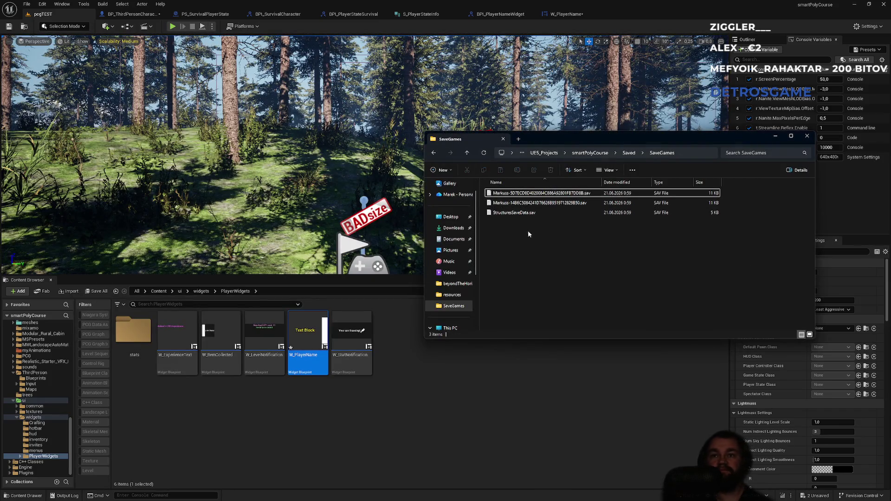
mouse_move(686, 500)
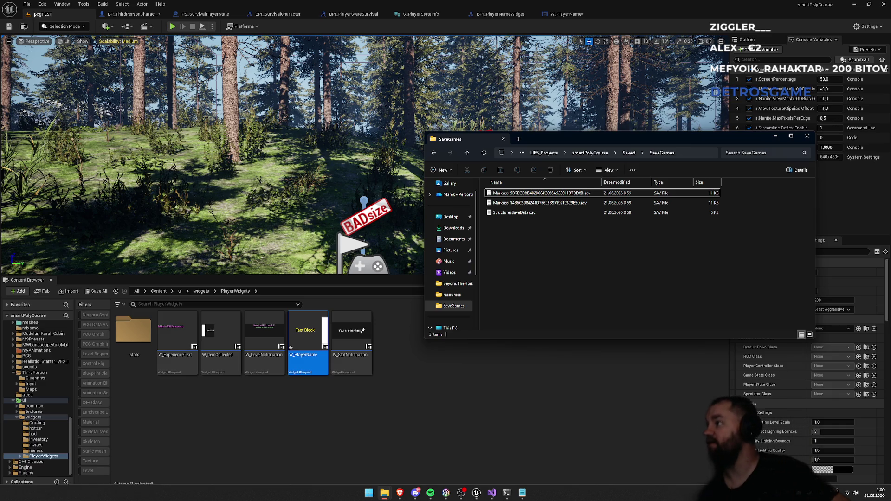
click(298, 445)
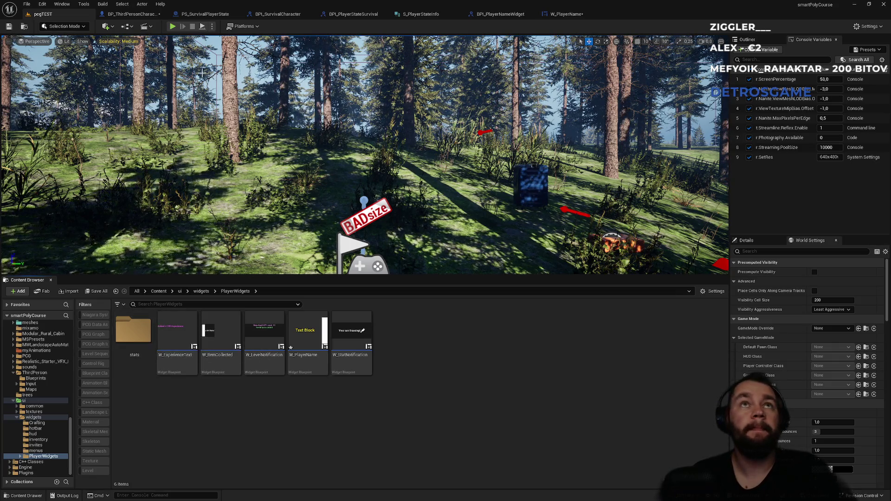
- Review the character, player state, interface and W_PlayerName Blueprint tabs, ending on the character Blueprint
click(132, 14)
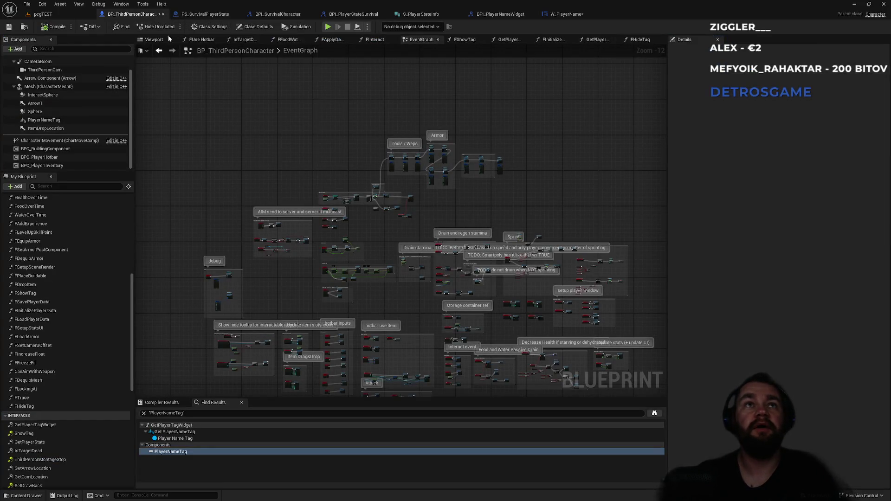
click(205, 14)
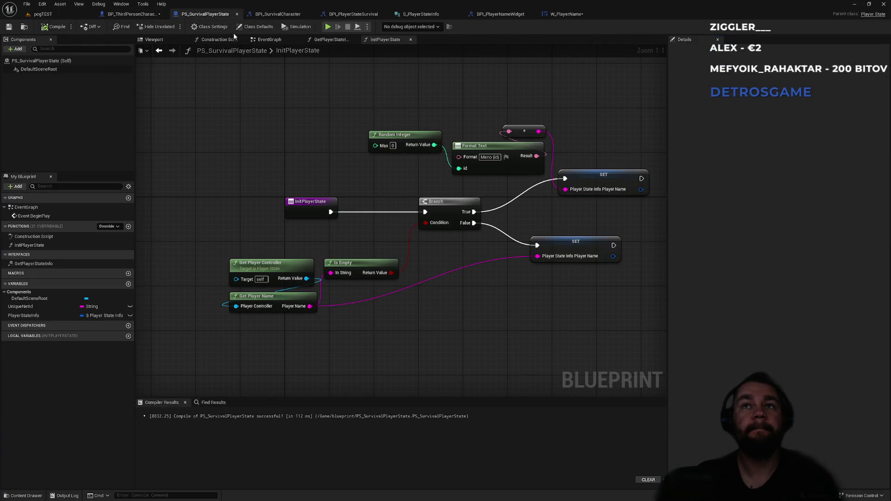
click(133, 14)
click(278, 14)
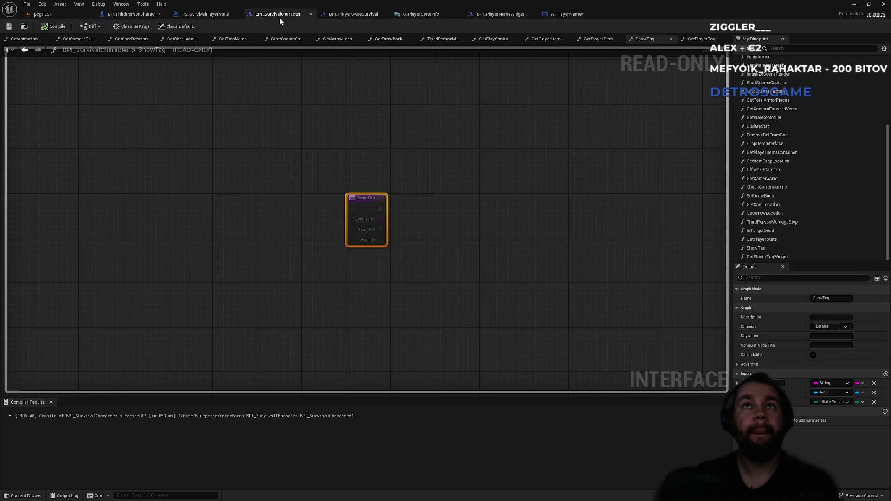
click(355, 14)
click(499, 14)
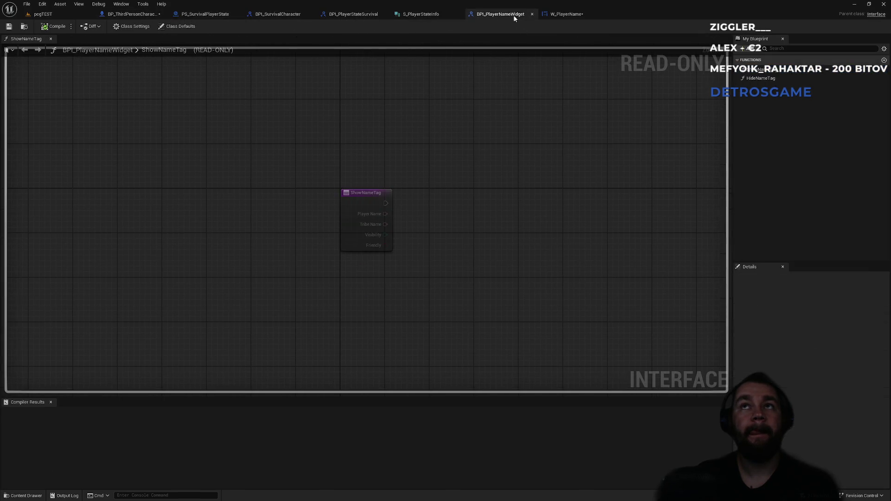
click(587, 17)
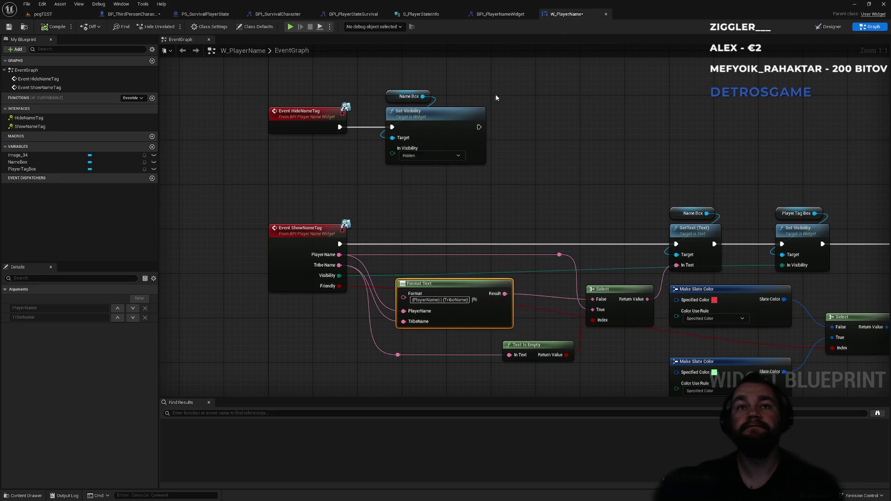
click(279, 14)
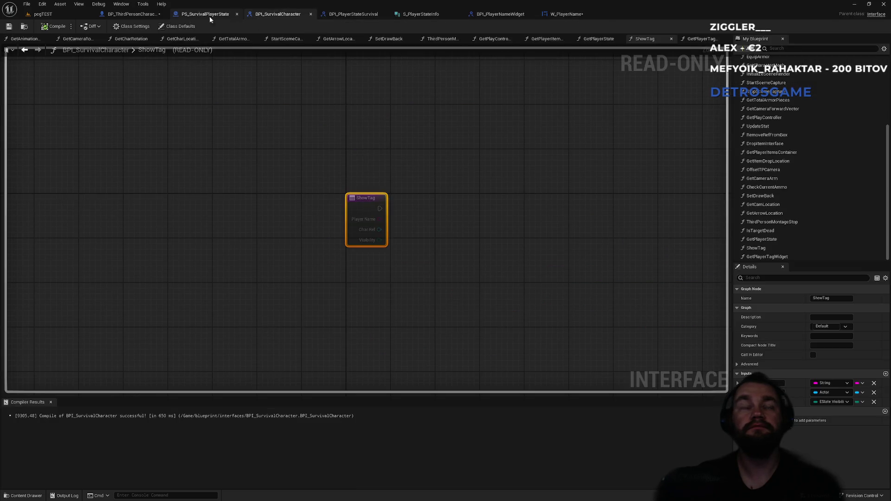
click(202, 17)
click(139, 15)
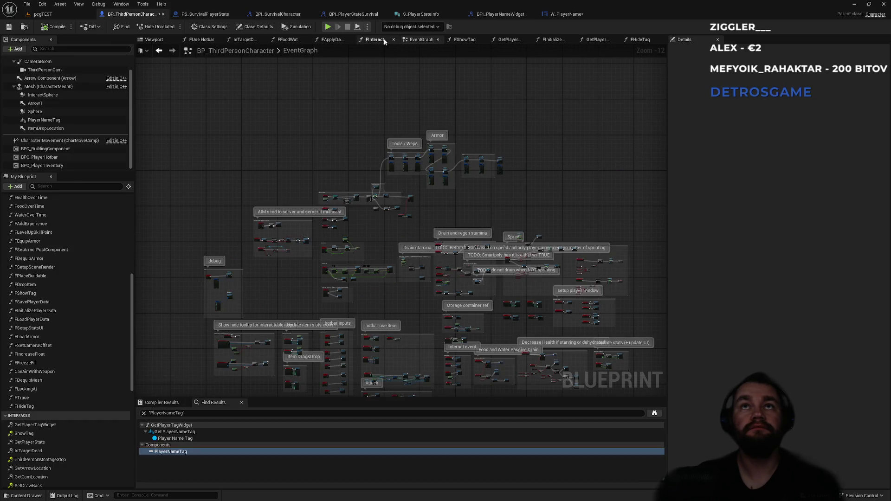
- Close the FUse Hotbar, IsTargetDead, FFoodWater, FApplyDamage and FInteract function graphs
middle_click(200, 41)
middle_click(200, 41)
middle_click(201, 41)
middle_click(200, 41)
middle_click(200, 41)
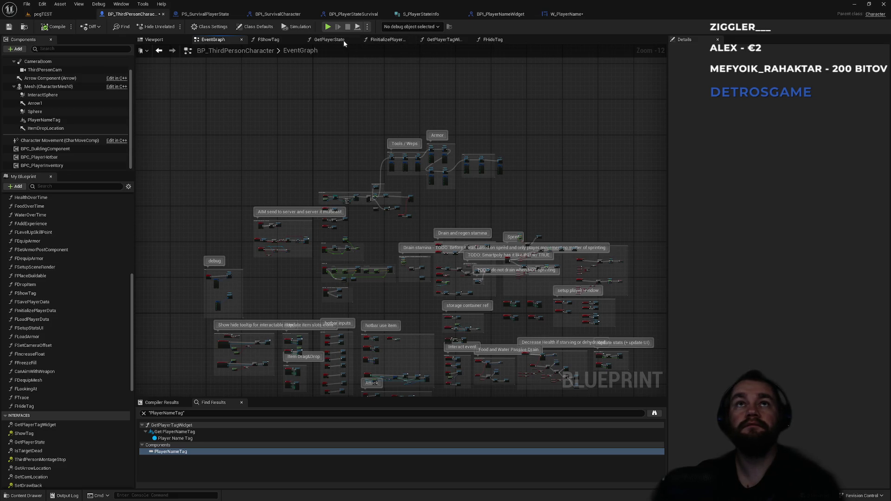
- Inspect the GetPlayerState, FShowTag and FHideTag function graphs, including FShowTag's branch checks
click(329, 41)
click(272, 40)
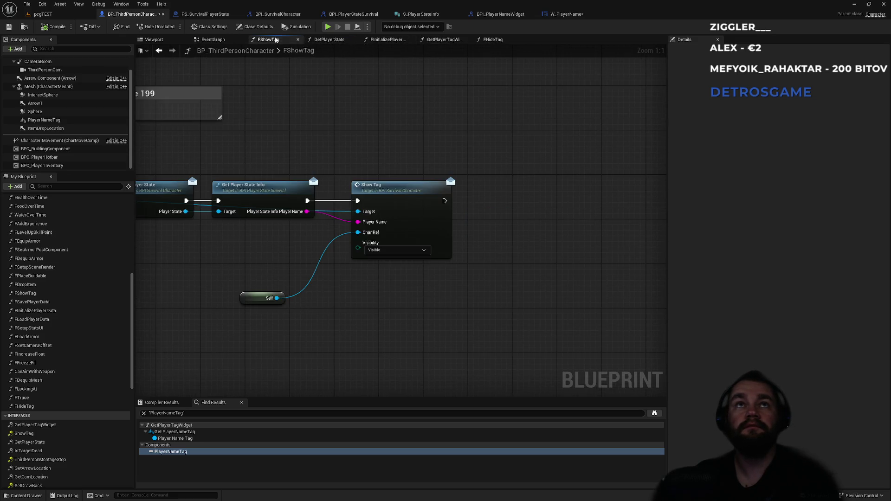
mouse_move(276, 102)
mouse_down()
mouse_move(314, 88)
mouse_move(590, 129)
mouse_up()
mouse_move(308, 122)
mouse_down()
mouse_move(362, 105)
mouse_move(509, 99)
mouse_up()
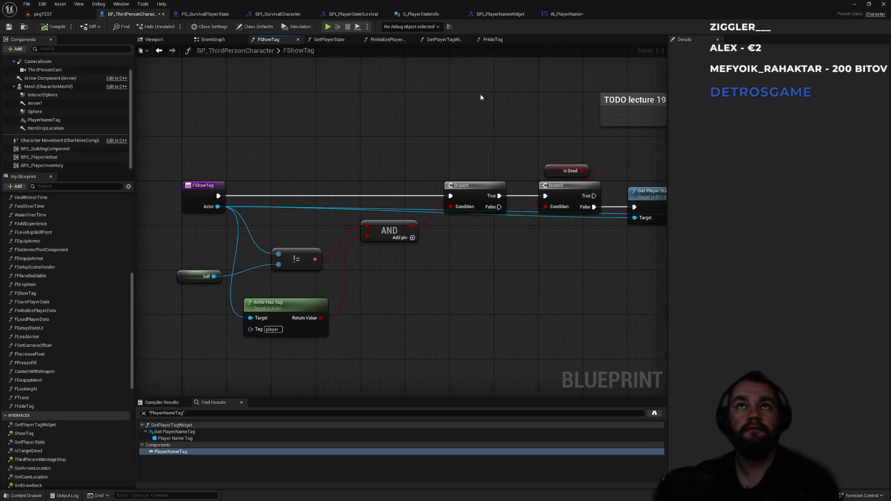
click(492, 40)
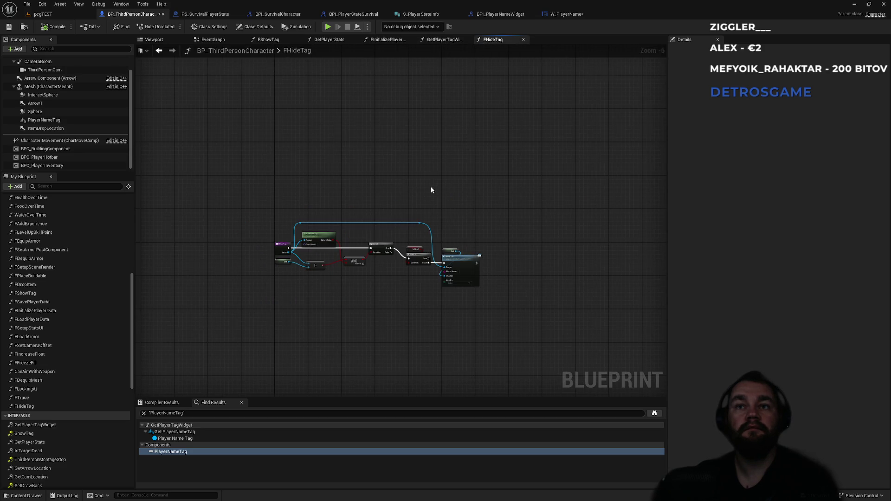
scroll(431, 187, up, 3)
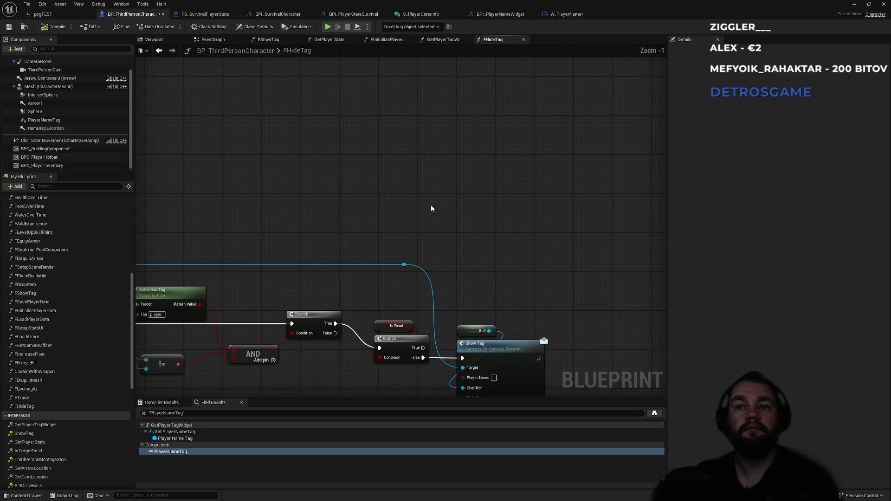
- Return to the character's EventGraph and zoom into the Show / hide name tag section
click(442, 39)
click(387, 40)
click(329, 40)
click(268, 40)
click(213, 40)
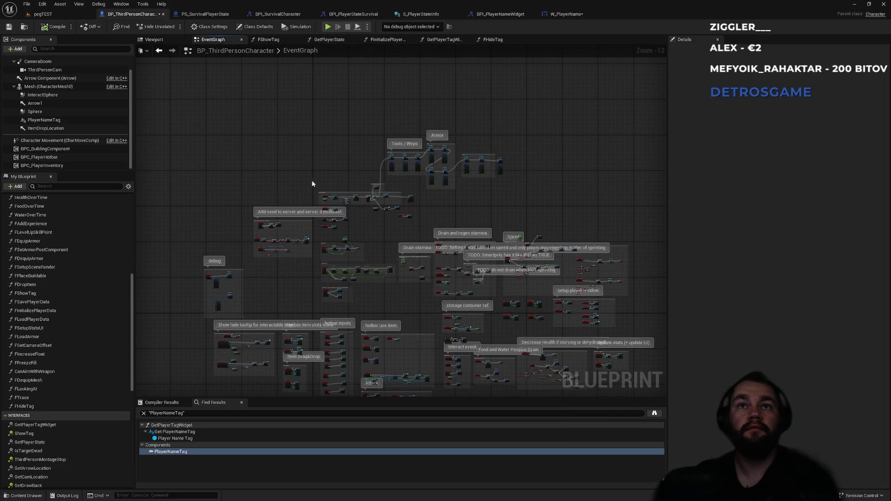
scroll(388, 202, up, 12)
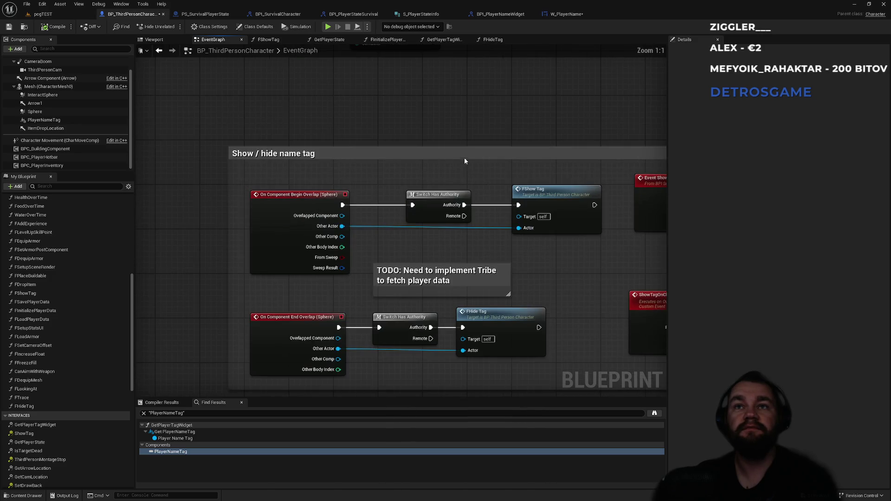
- Wire End Overlap straight to FHide Tag and reconnect Begin Overlap through the authority check to FShow Tag
mouse_move(469, 124)
mouse_down()
mouse_move(274, 115)
mouse_move(384, 116)
mouse_up()
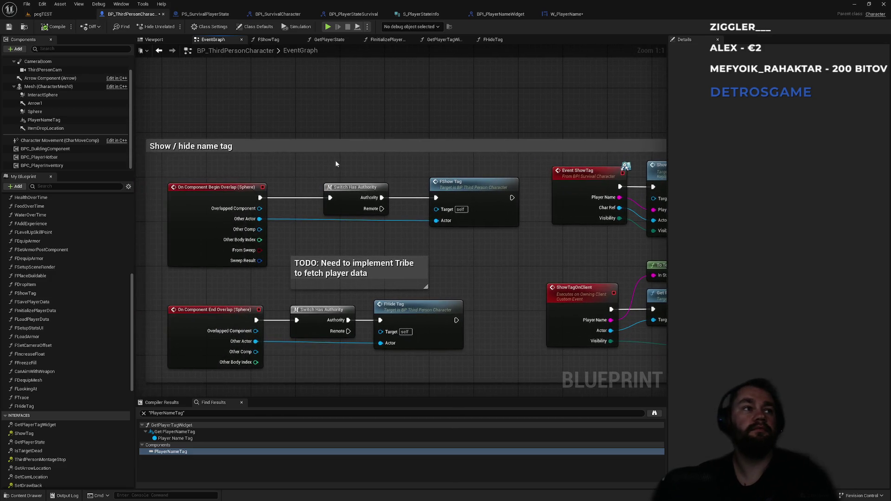
alt+click(330, 197)
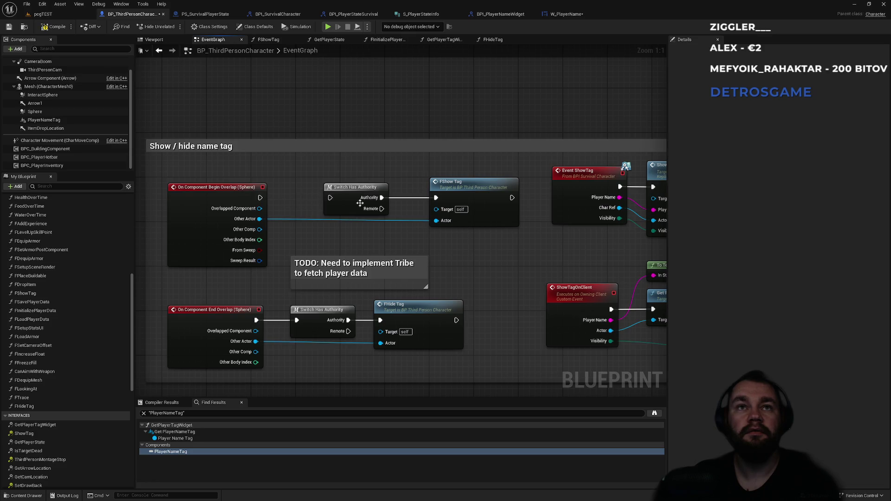
alt+click(405, 198)
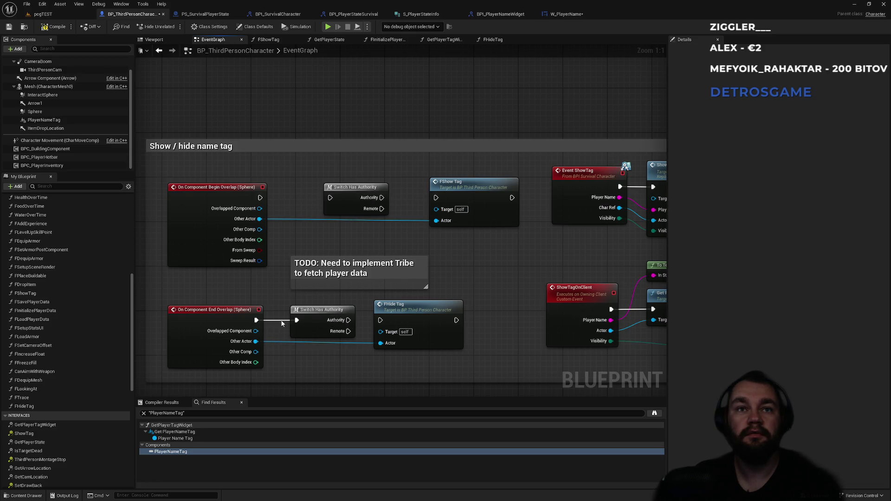
drag(315, 310, 309, 293)
drag(256, 320, 380, 321)
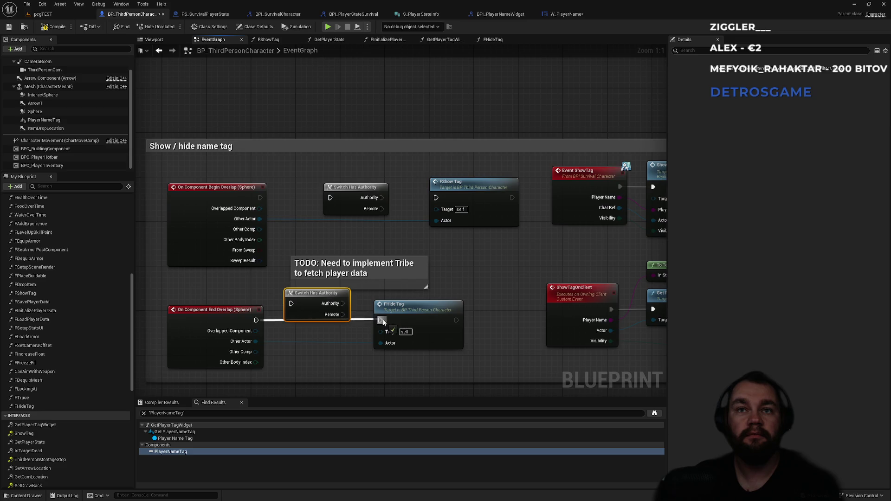
drag(260, 197, 435, 197)
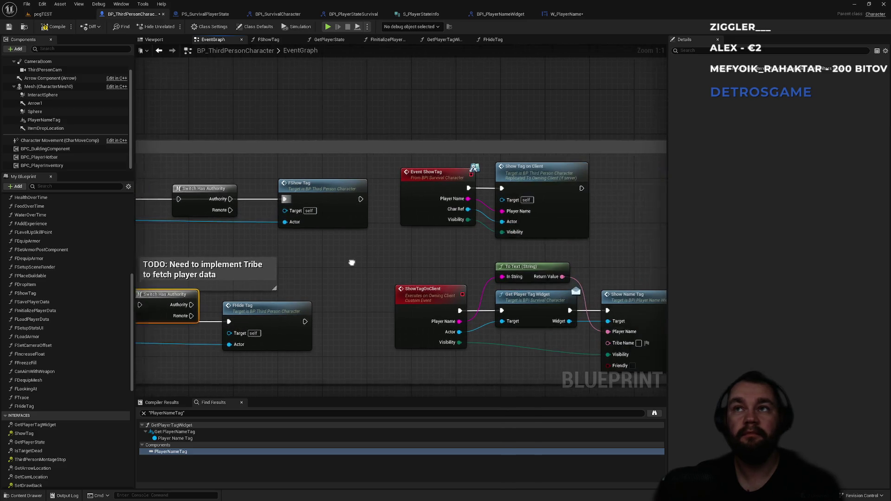
- Check the ShowTagOnClient event settings and client-side name tag nodes, then return to the pogTEST level
click(419, 303)
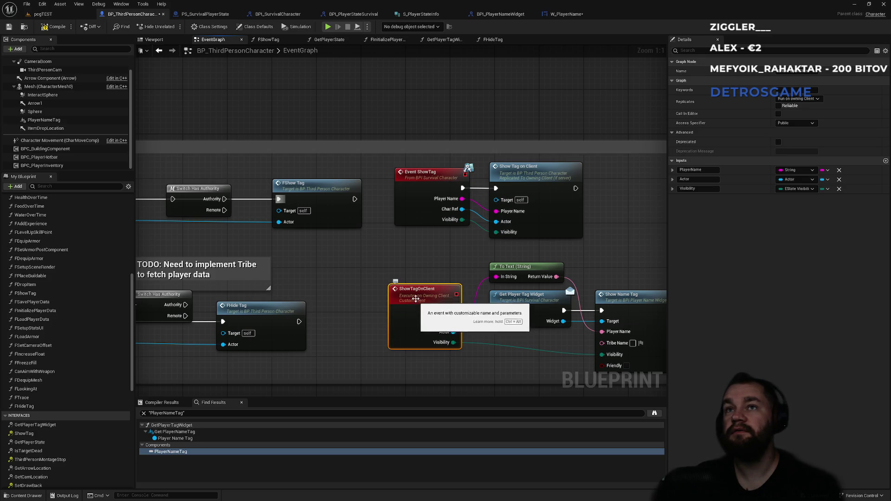
drag(416, 255, 353, 252)
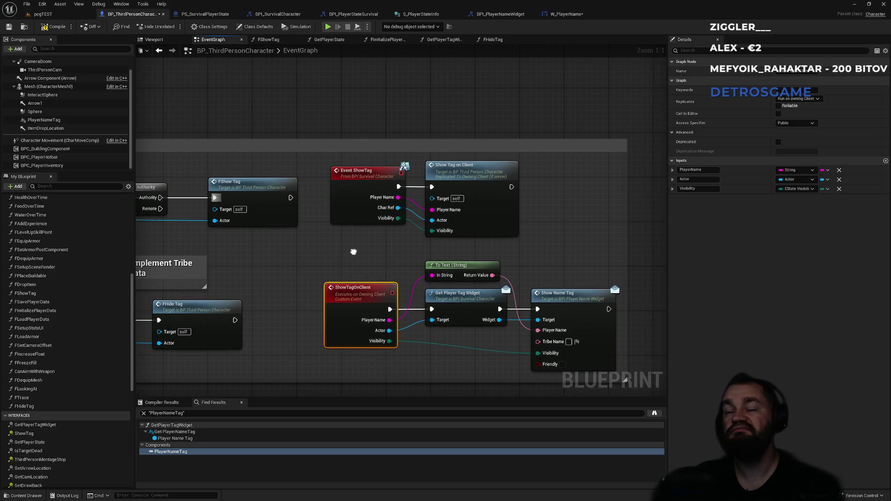
drag(344, 235, 396, 243)
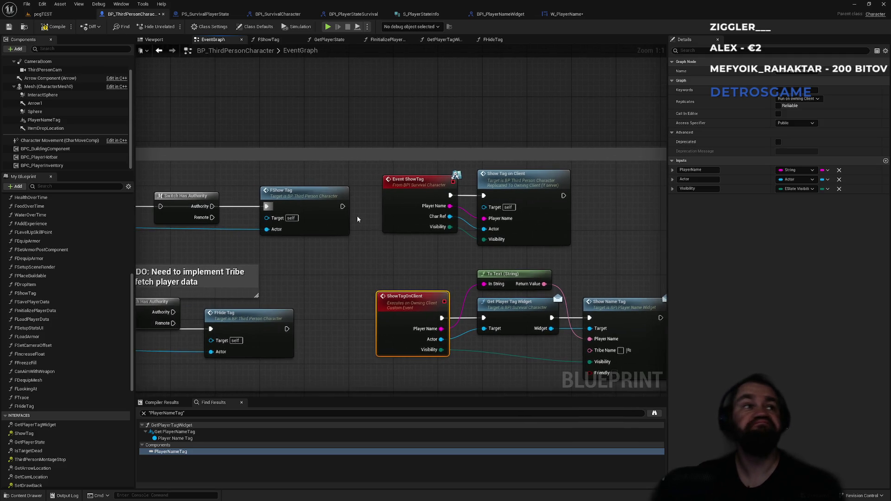
click(43, 13)
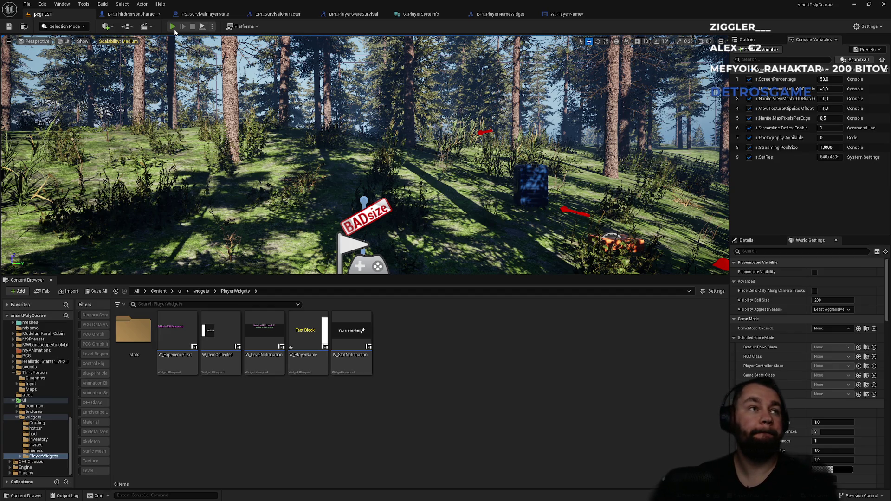
- Run a two-player test play of the pogTEST level, then end it and return to editing
click(175, 30)
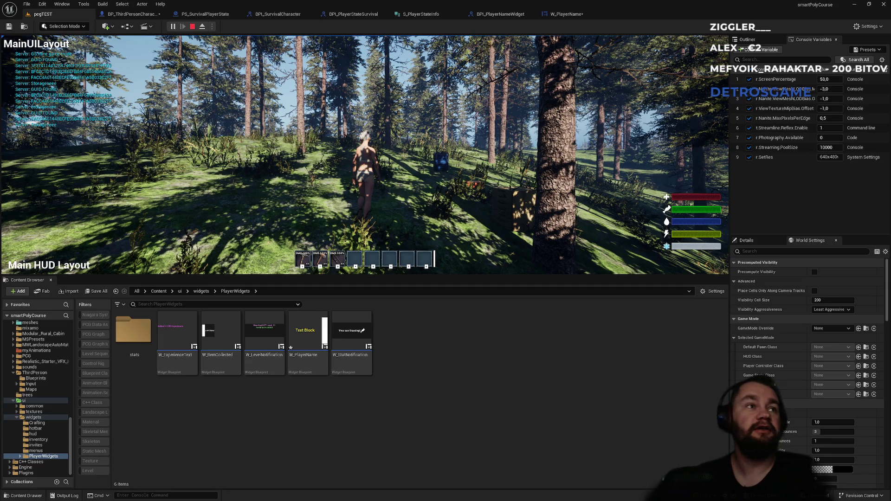
key(super)
key(super)
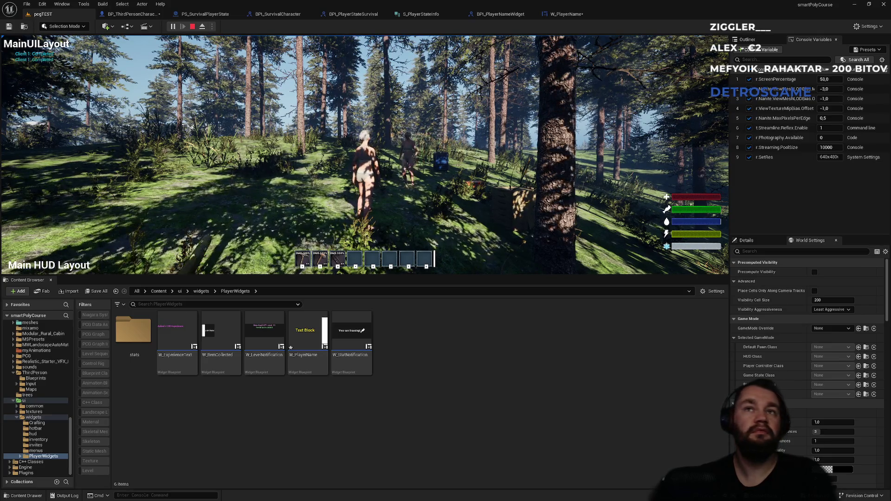
key(super)
key(super)
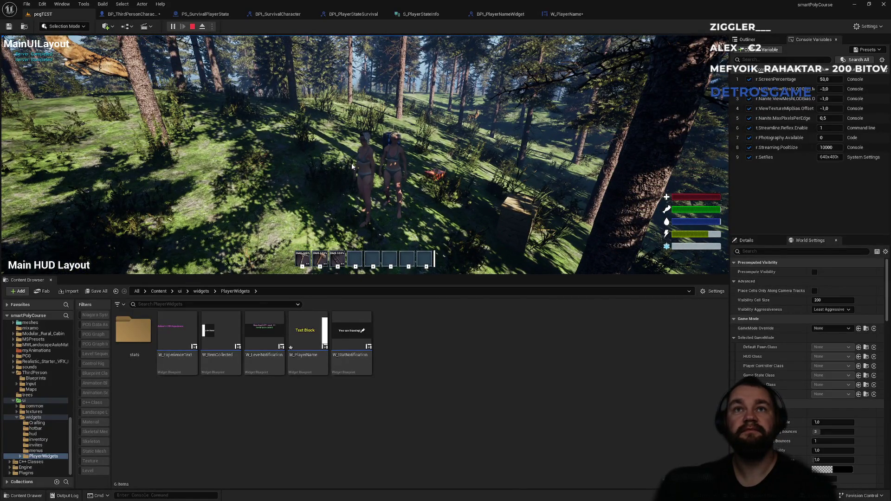
key(Escape)
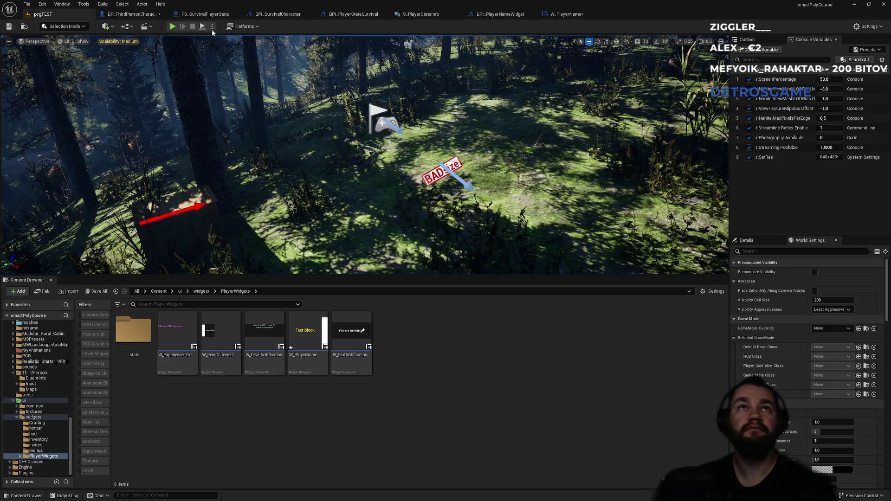
- Play the level in a New Editor Window (PIE) as the listen server via the Net Mode options
click(211, 27)
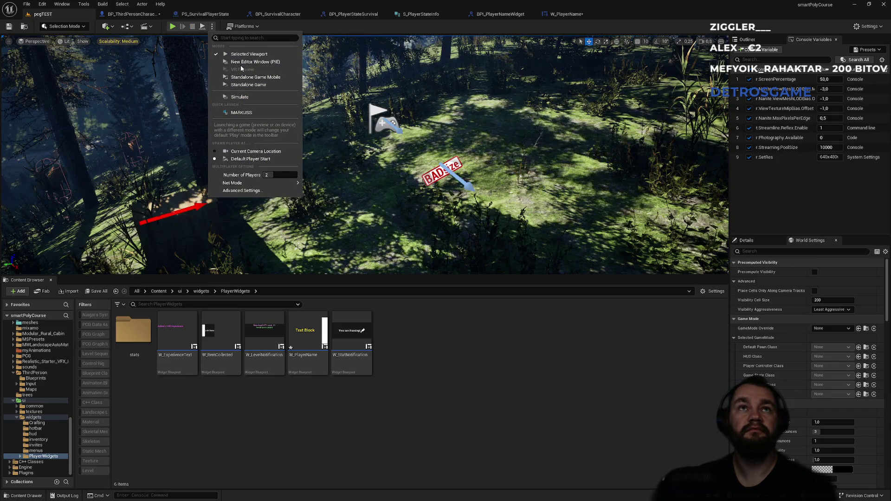
key(Escape)
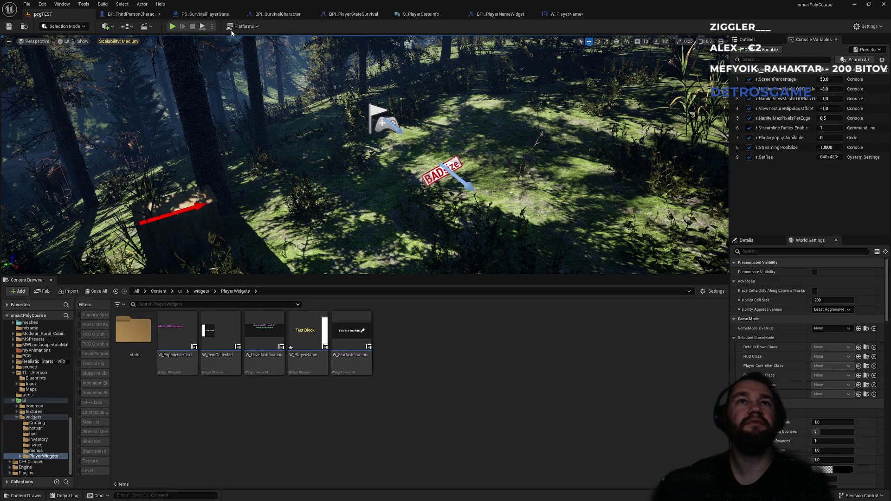
click(212, 28)
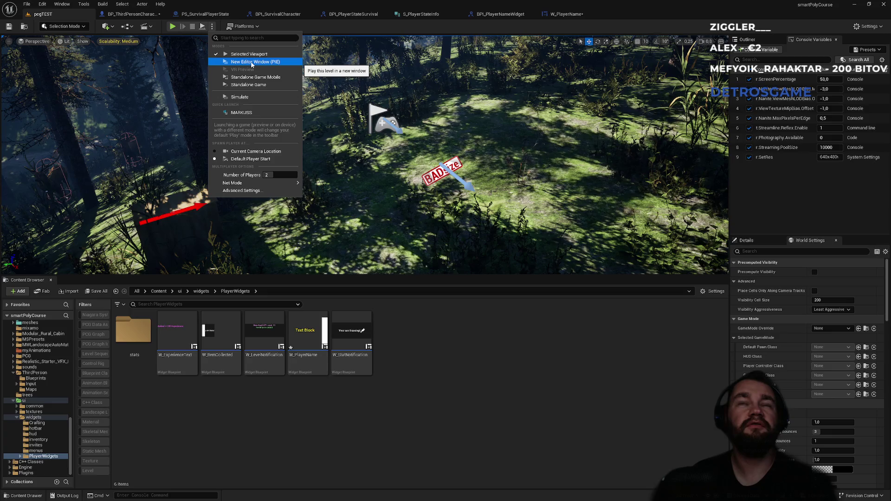
mouse_move(281, 184)
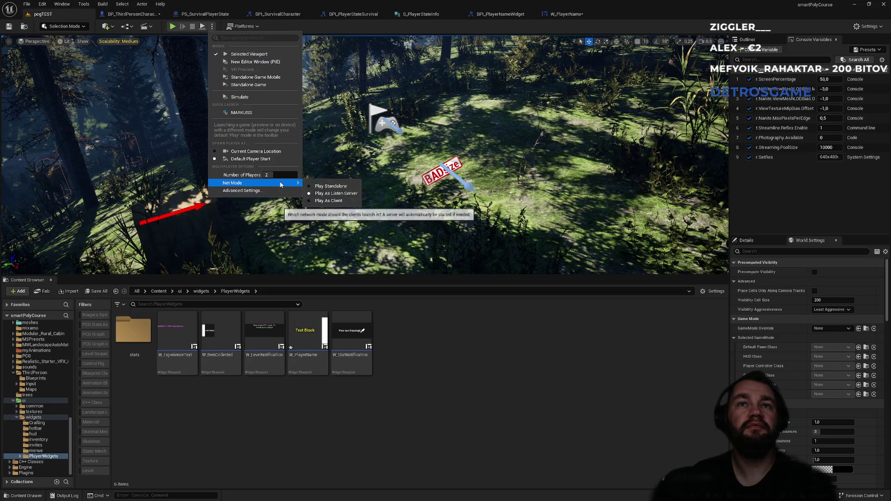
click(272, 63)
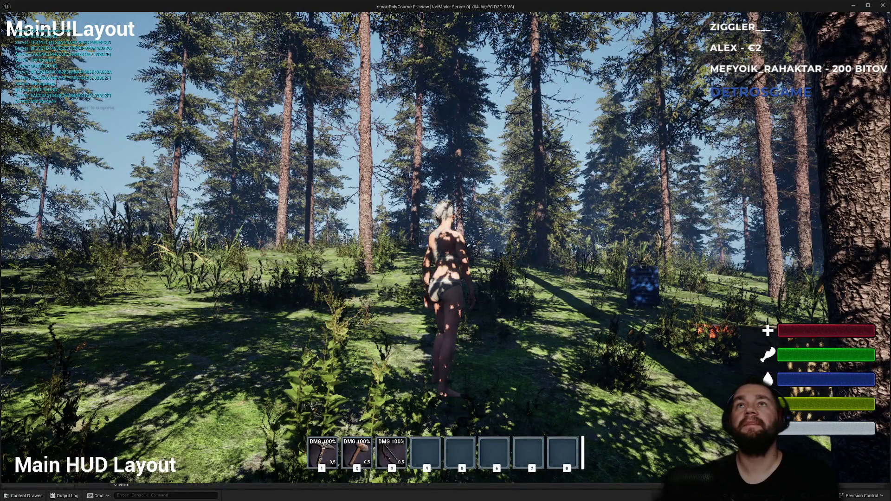
- Walk the server character forward and back with W and S, then free the mouse and close the preview
key(super)
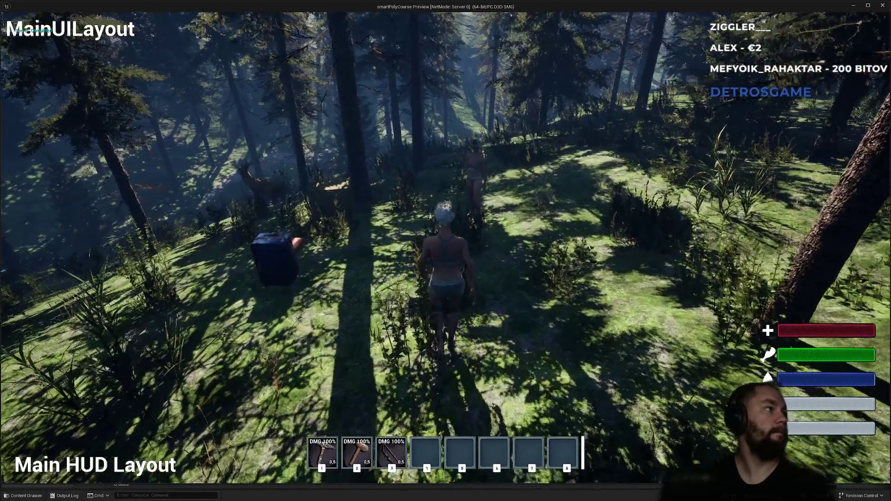
key(w)
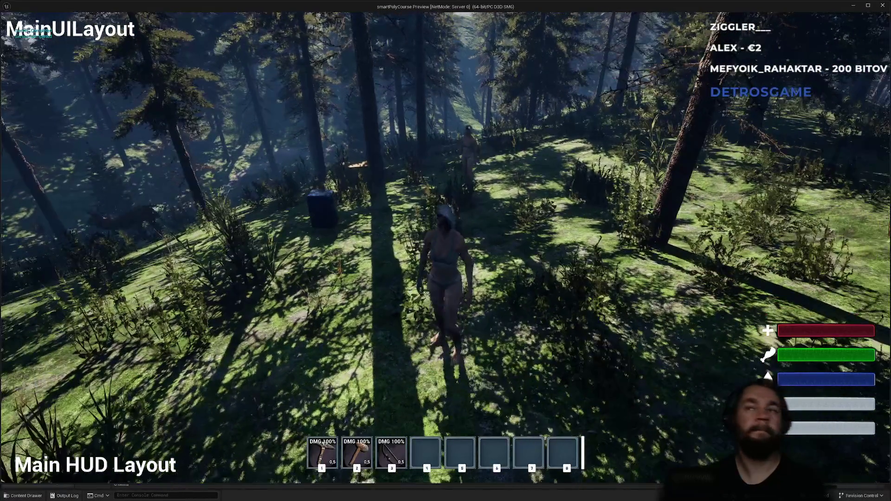
key(s)
key(w)
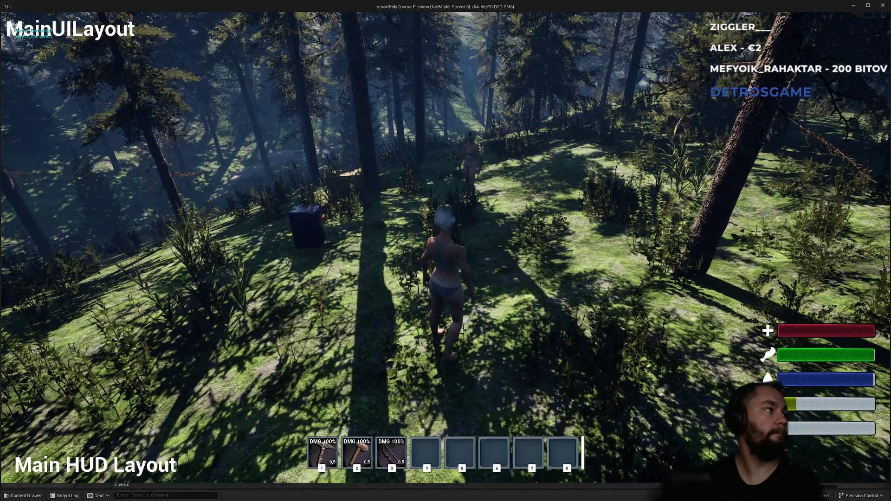
key(w)
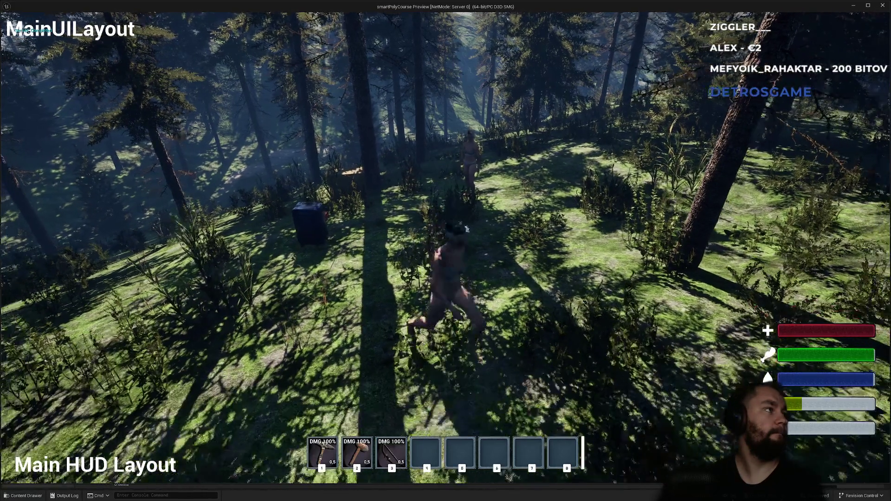
key(s)
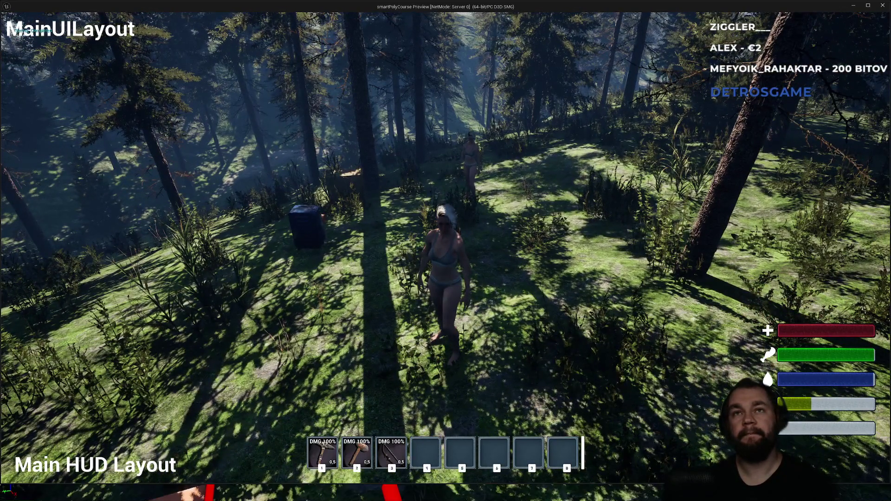
key(shift+F1)
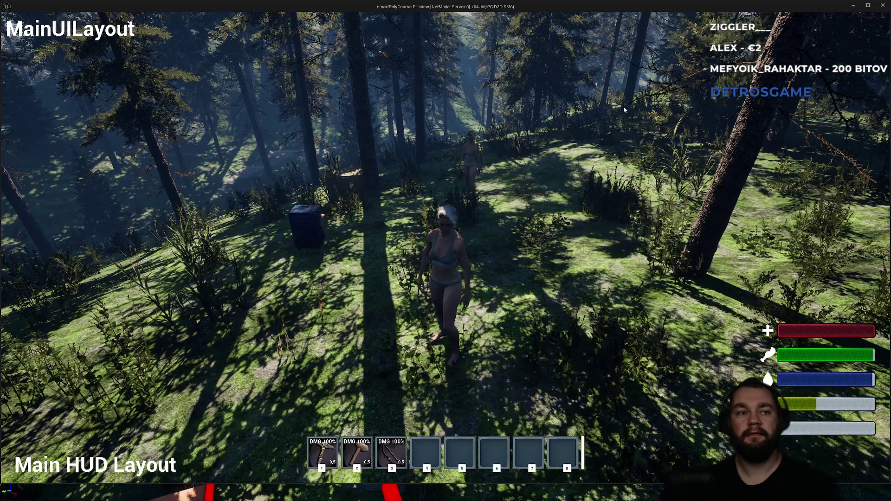
key(Escape)
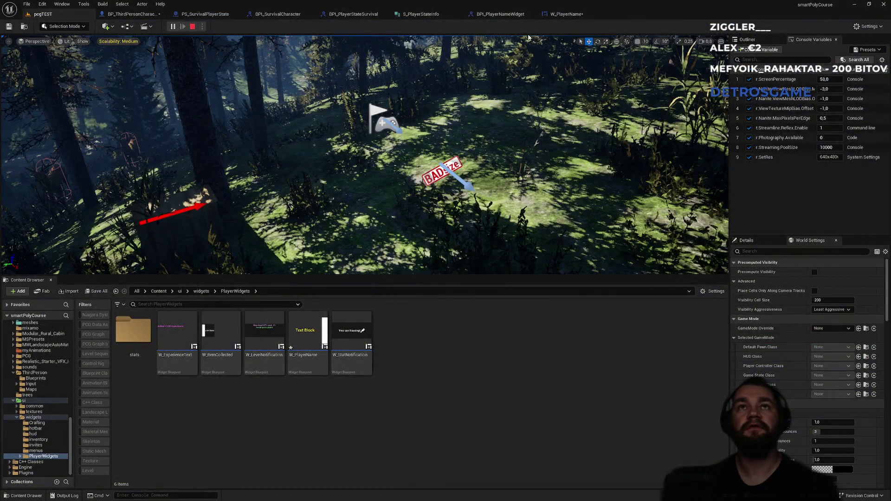
- Set Net Mode to Play As Client, playtest to check the floating name tags, then return to the editor
click(212, 26)
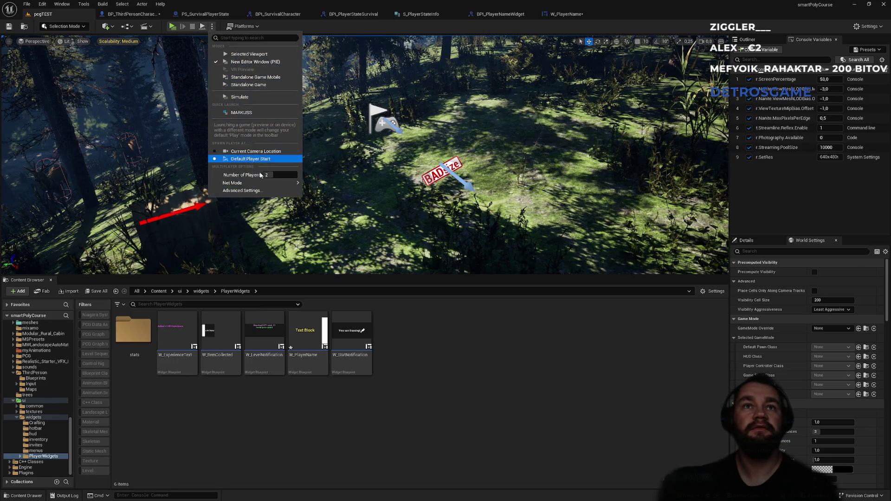
mouse_move(257, 185)
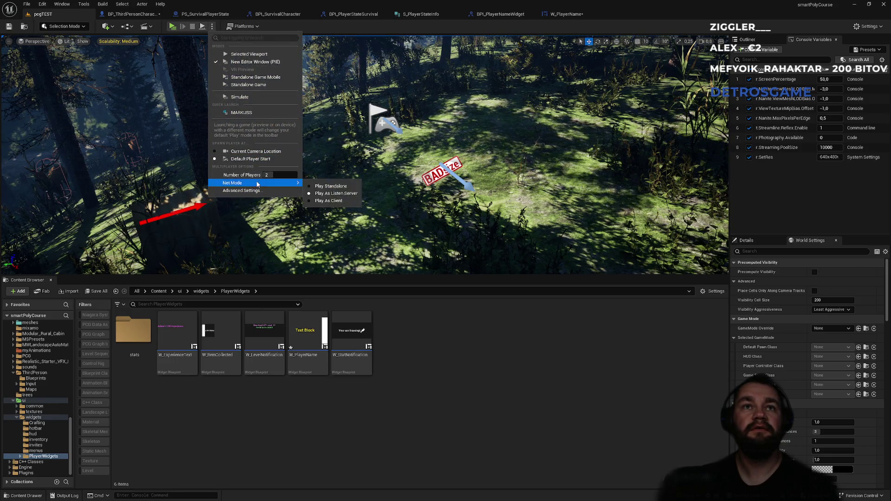
click(328, 200)
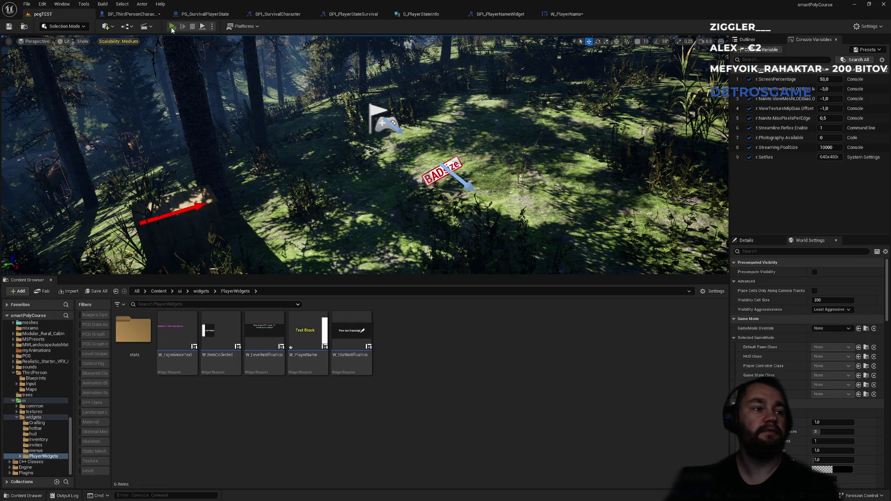
click(172, 28)
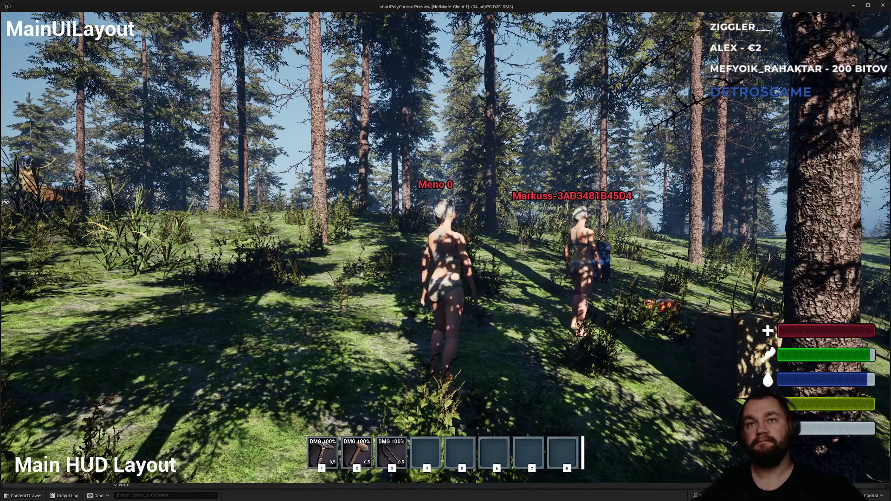
key(alt+Tab)
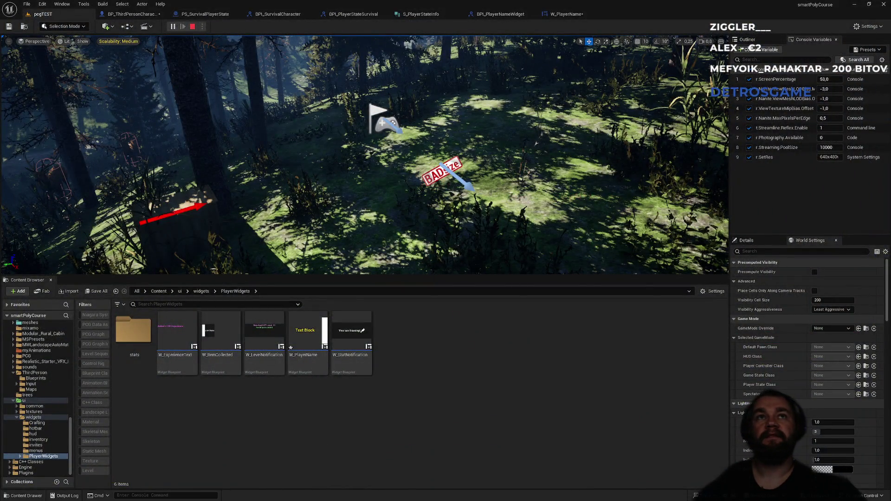
- Stop the client session, switch play mode to Selected Viewport, and play inside the level viewport
click(193, 26)
click(212, 26)
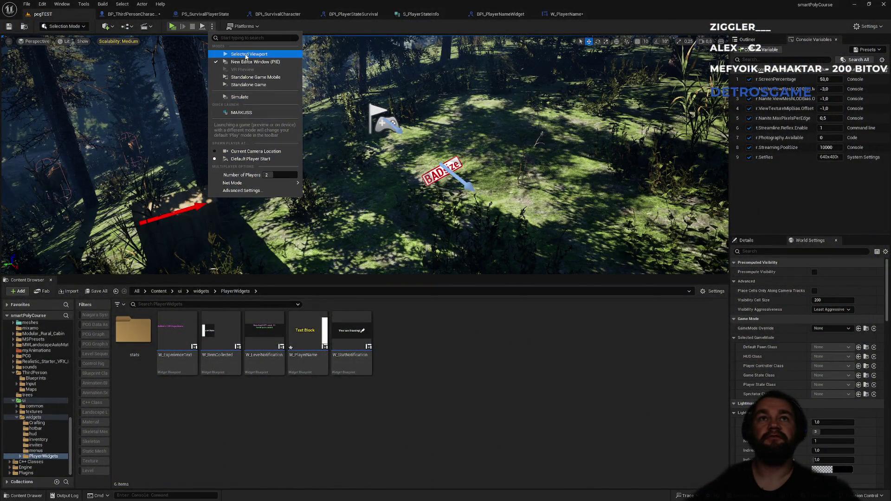
click(247, 54)
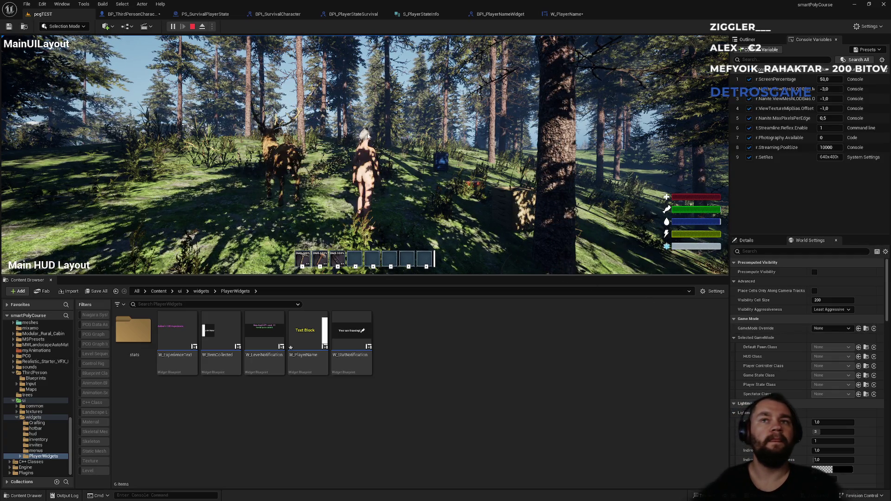
click(419, 148)
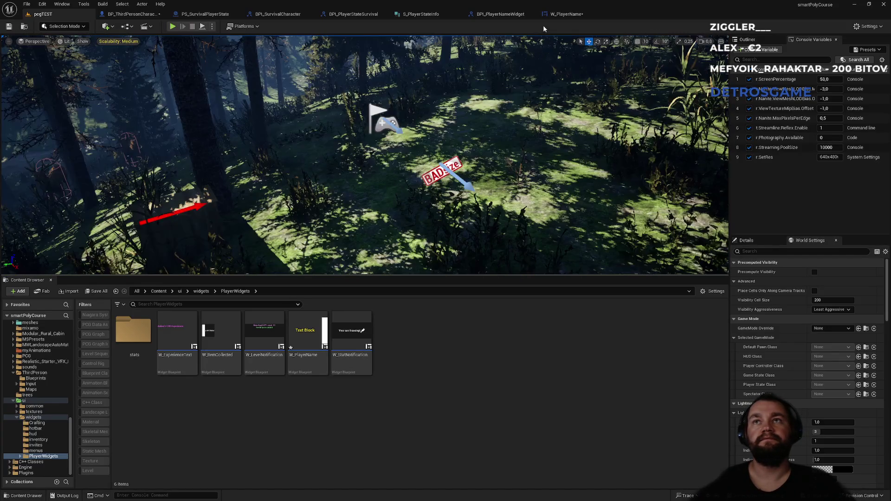
- In BP_ThirdPersonCharacter, route End Overlap through Switch Has Authority's Authority pin into FHide Tag
key(Escape)
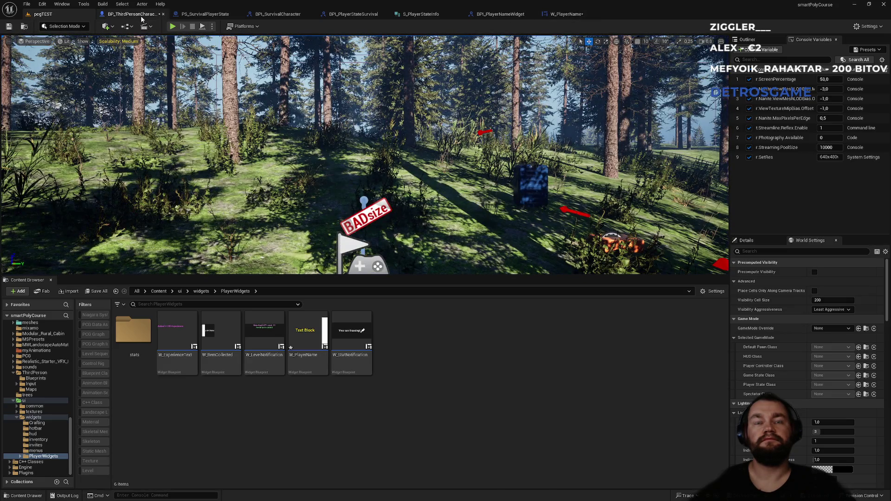
click(140, 16)
drag(252, 118, 465, 80)
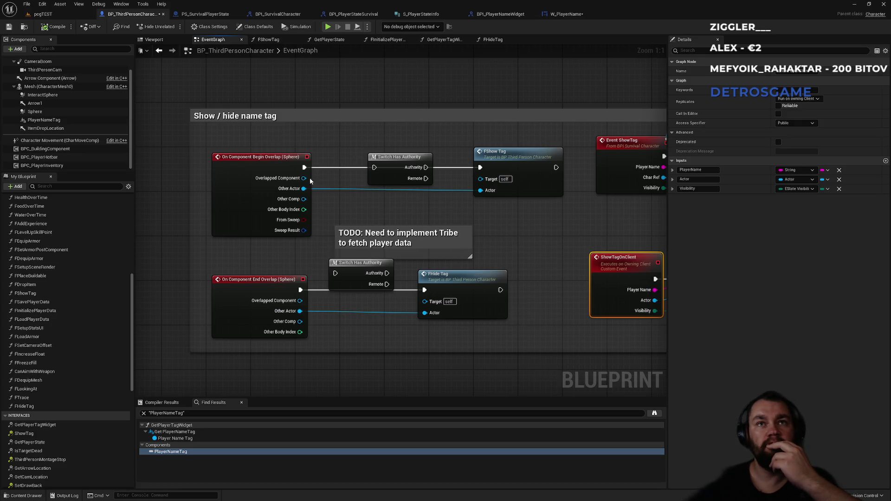
drag(303, 167, 374, 168)
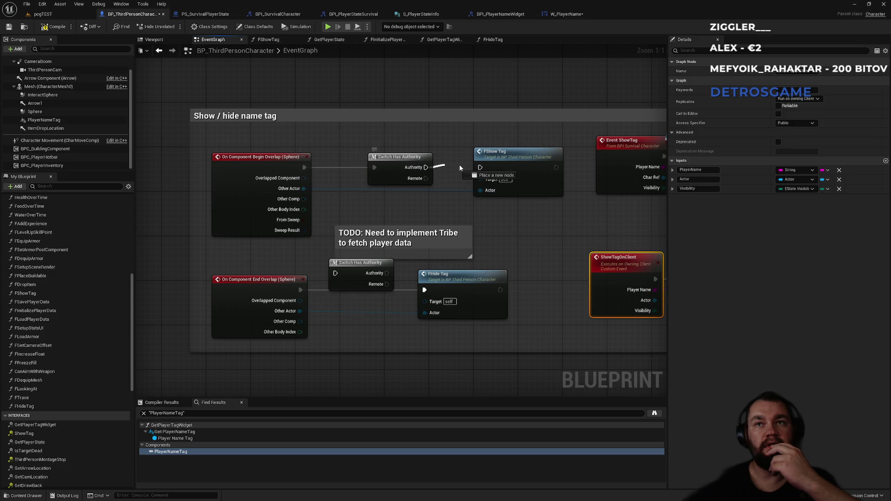
drag(386, 273, 424, 290)
drag(335, 274, 300, 289)
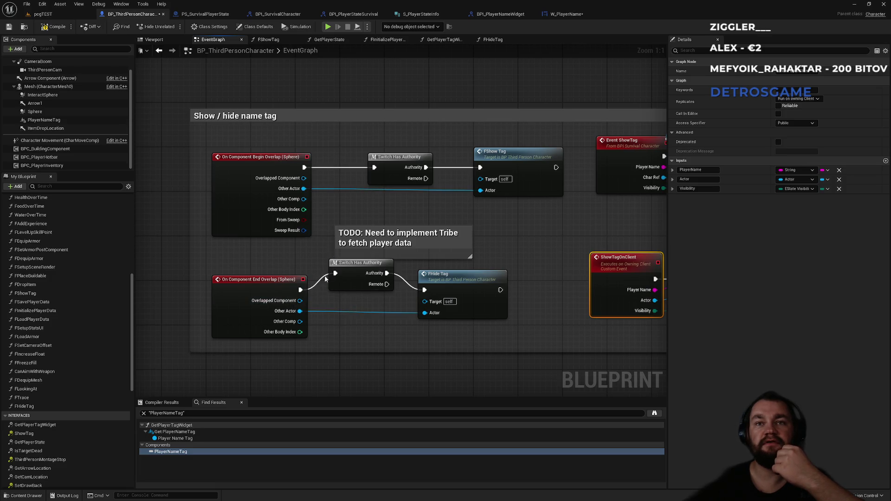
click(90, 17)
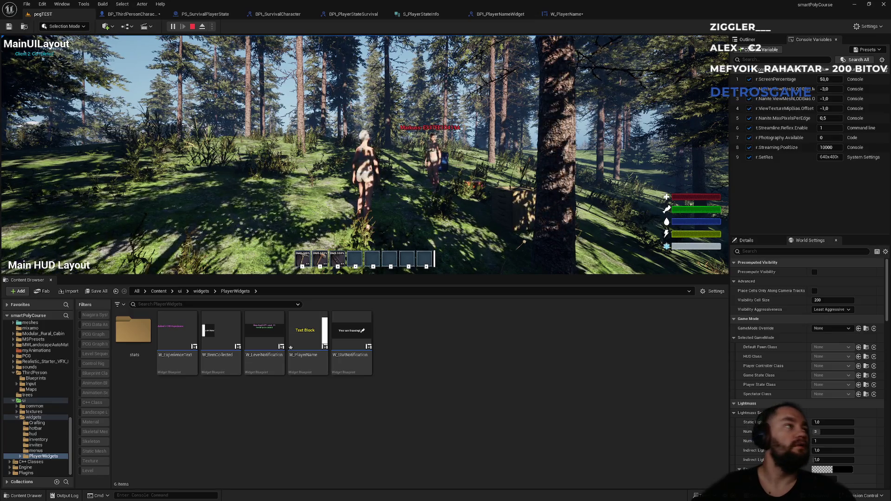
- Walk the character through the forest up to the other player to read their name tag, then stop
key(super)
key(alt+Tab)
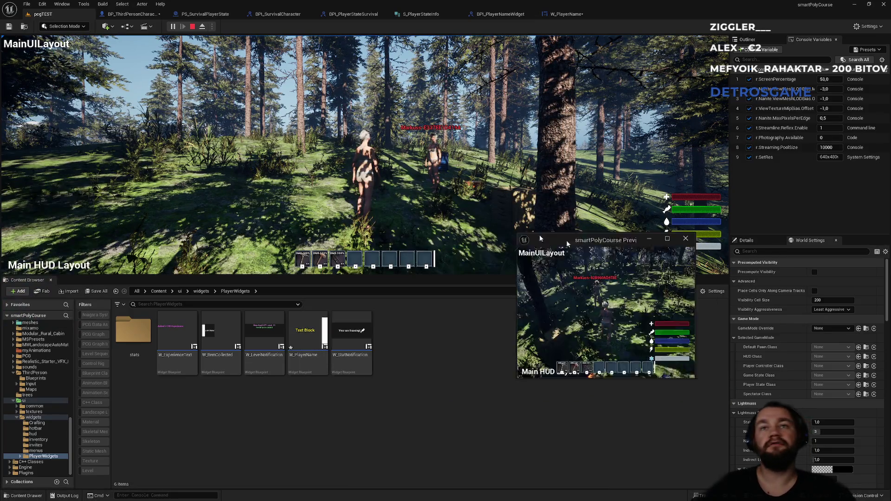
key(w)
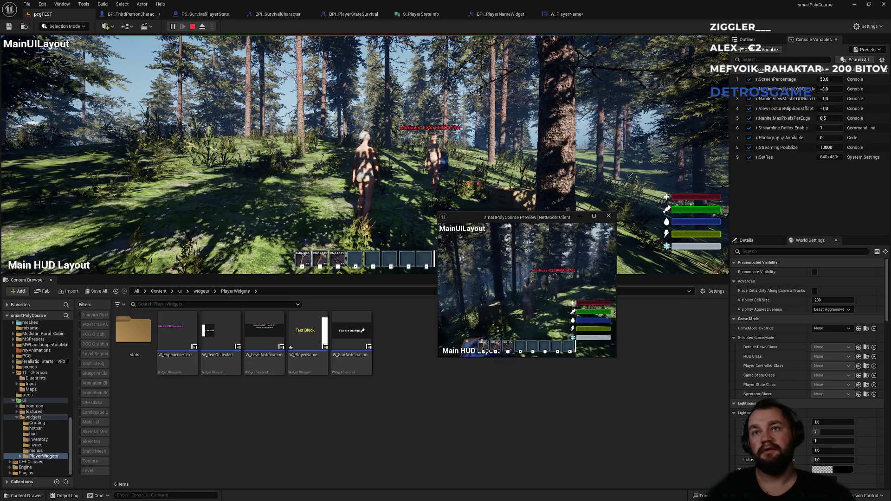
key(w)
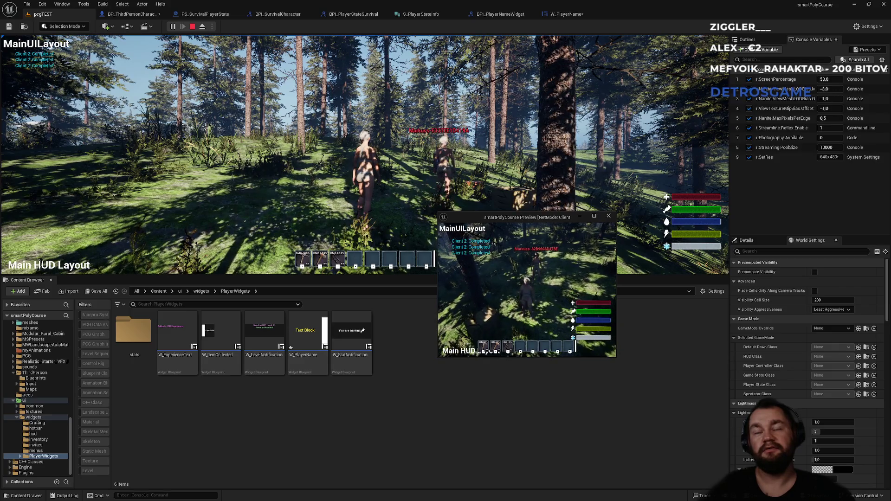
key(super)
key(super)
key(super)
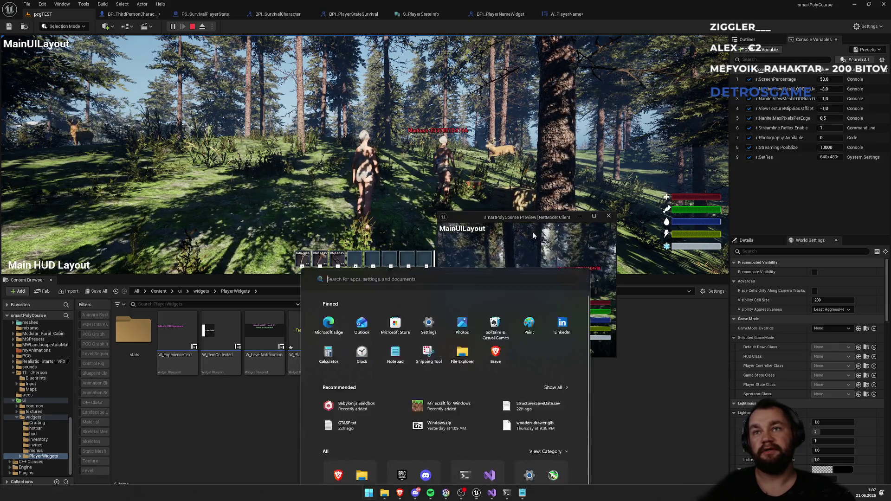
key(super)
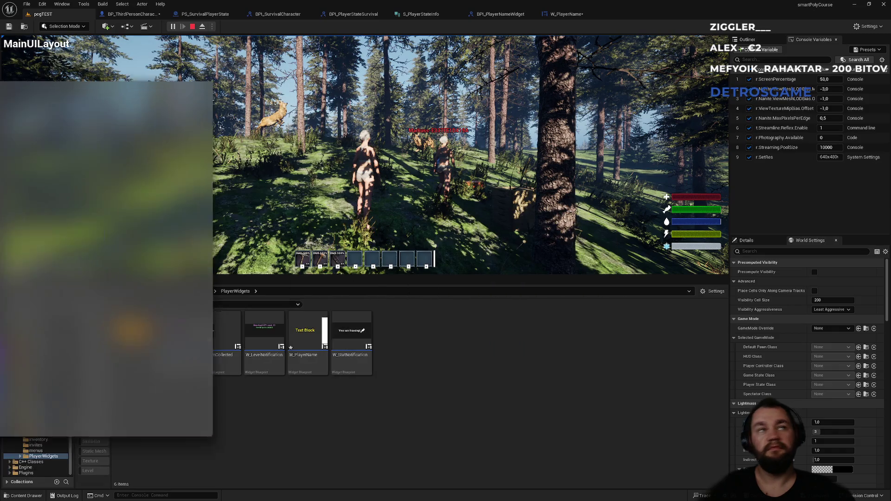
click(364, 153)
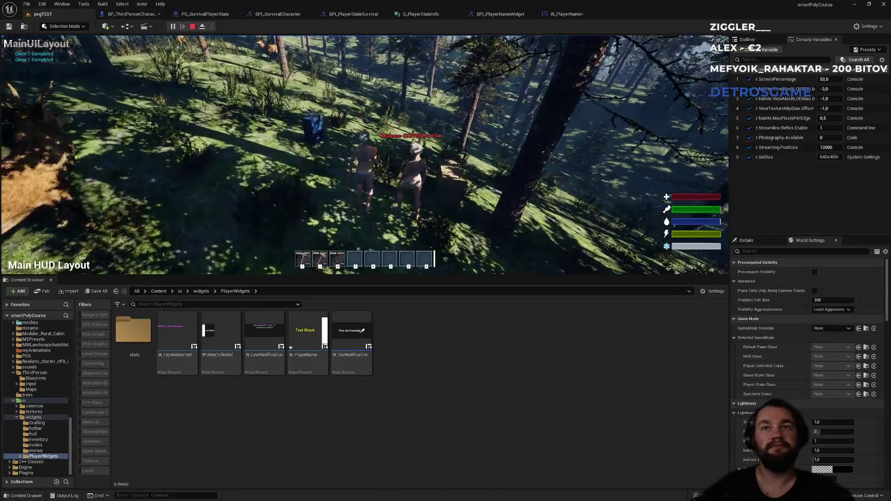
key(w)
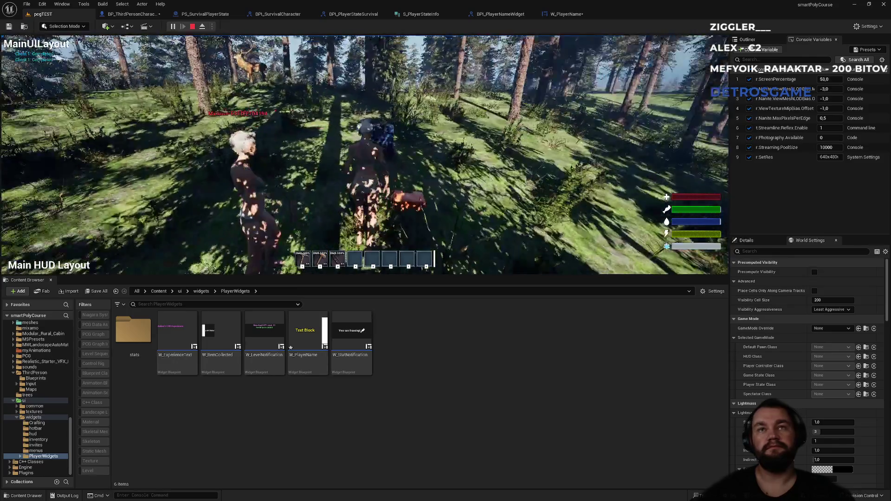
key(w)
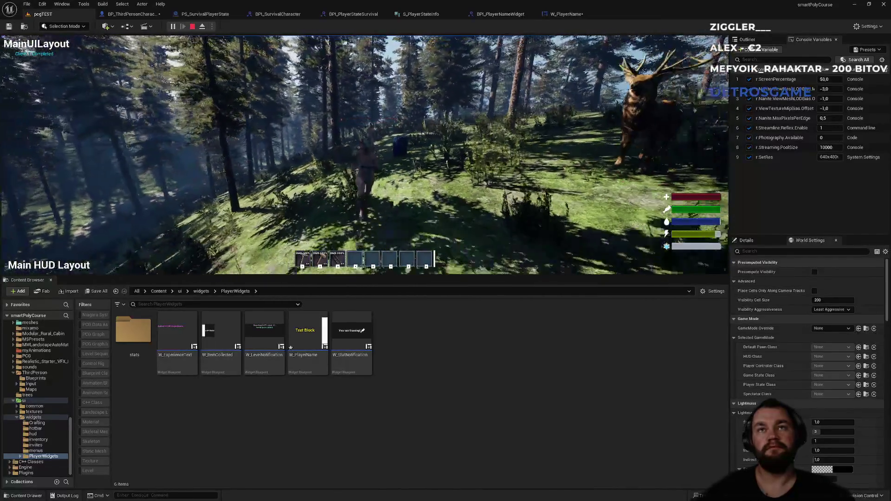
key(w)
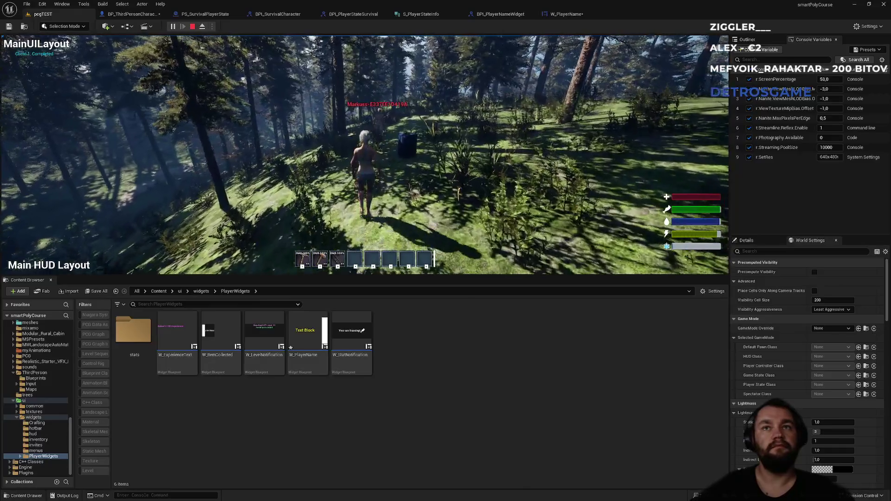
key(w)
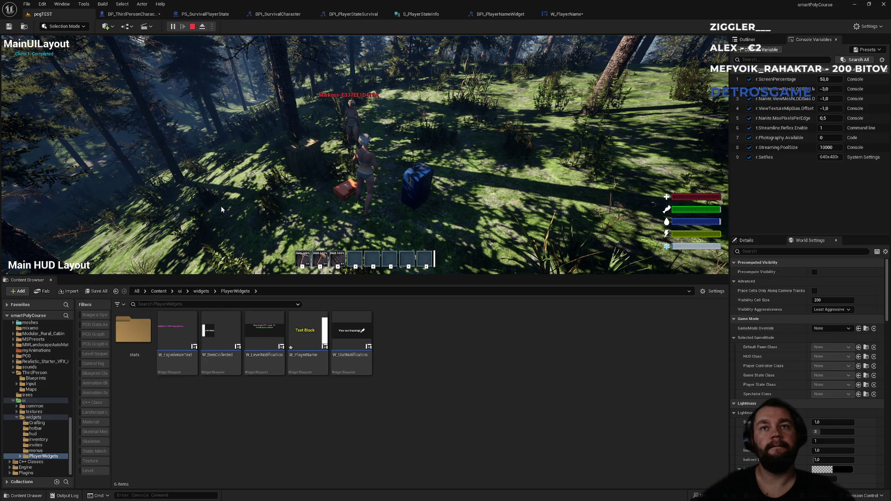
key(Escape)
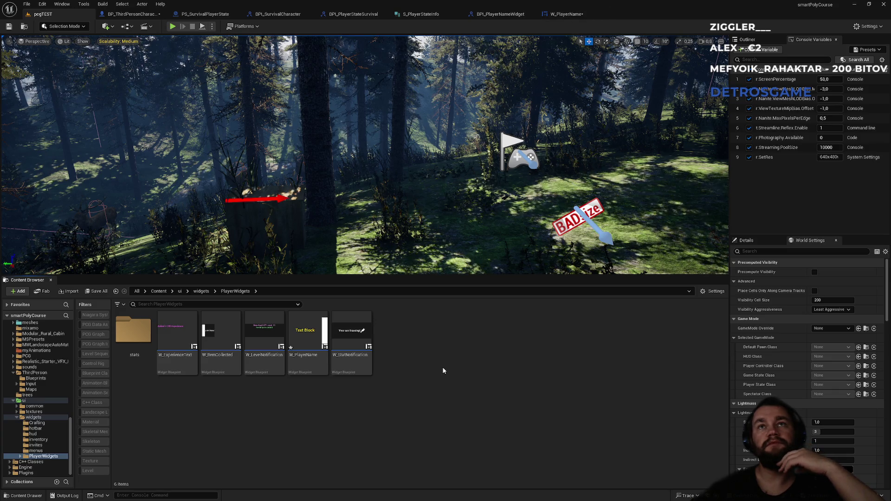
- Save all, break W_PlayerName's exec wire to Set Color and Opacity, compile, and return to pcgTEST
key(ctrl+shift+s)
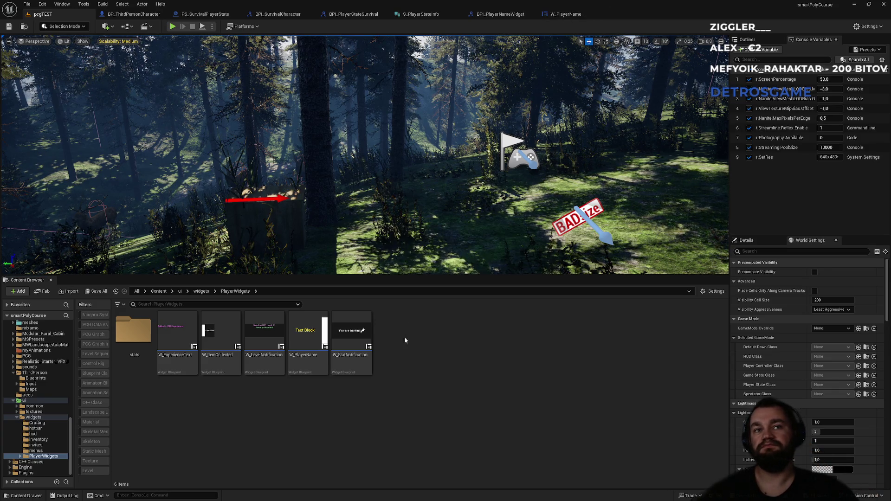
click(502, 16)
click(564, 14)
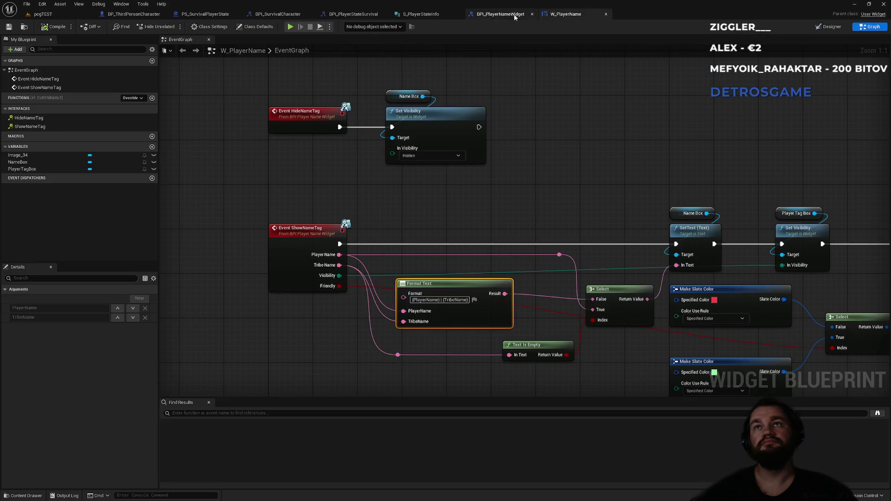
drag(563, 228, 406, 203)
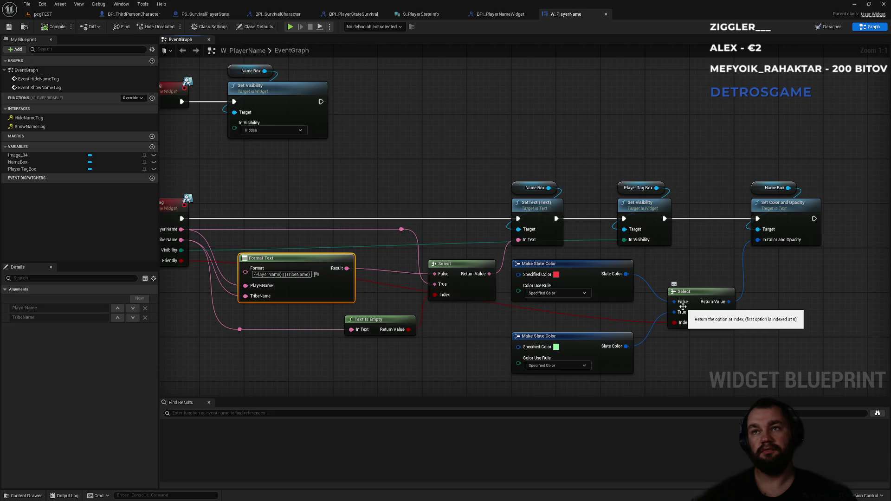
alt+click(698, 219)
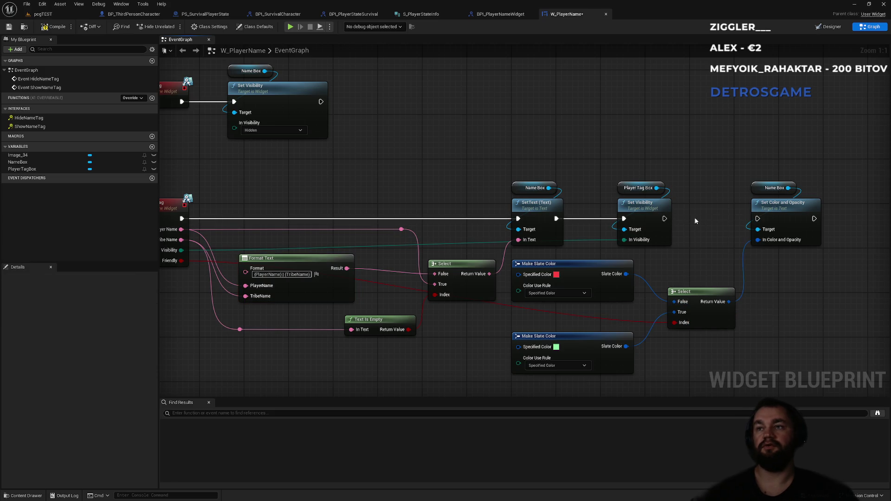
click(57, 28)
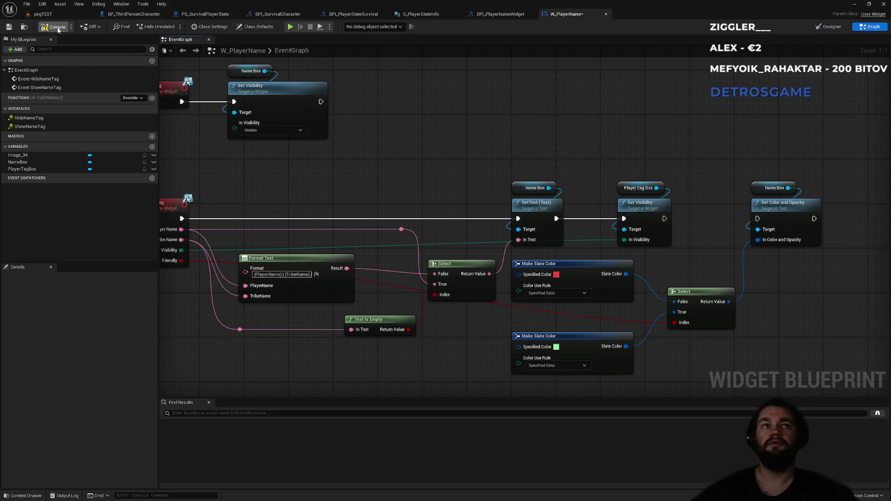
mouse_move(727, 182)
mouse_down()
mouse_move(678, 151)
mouse_move(625, 150)
mouse_up()
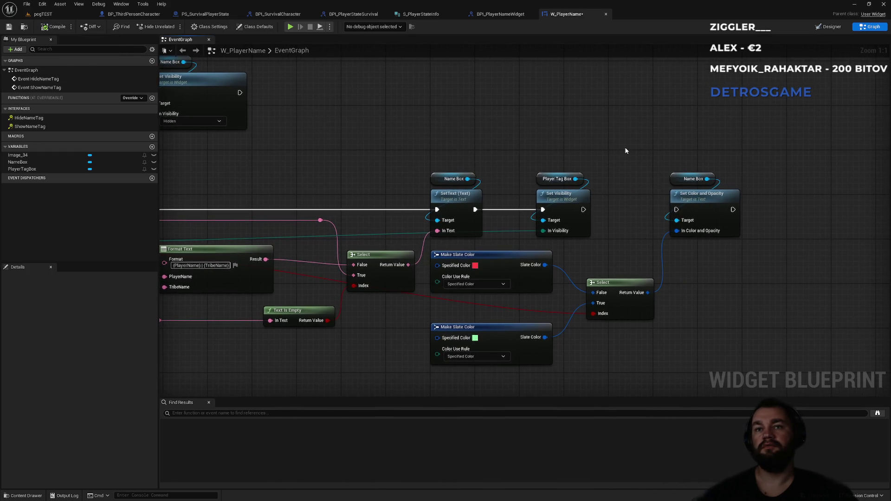
drag(370, 134, 561, 205)
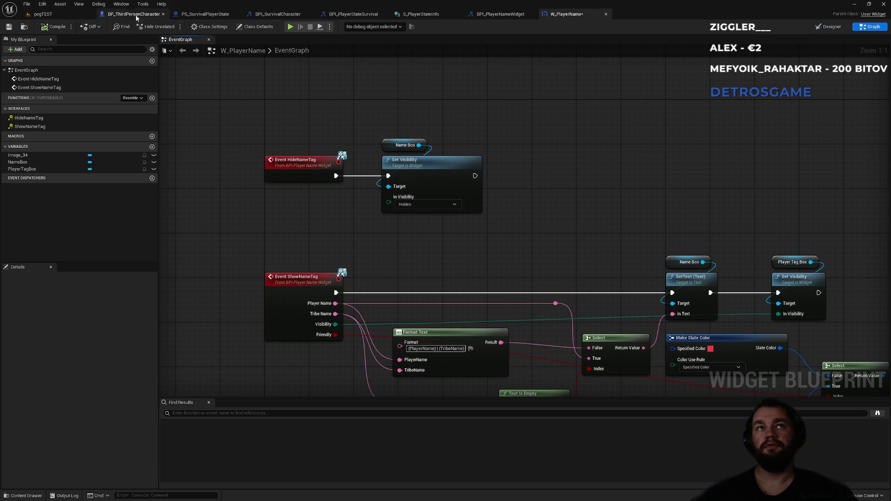
click(65, 14)
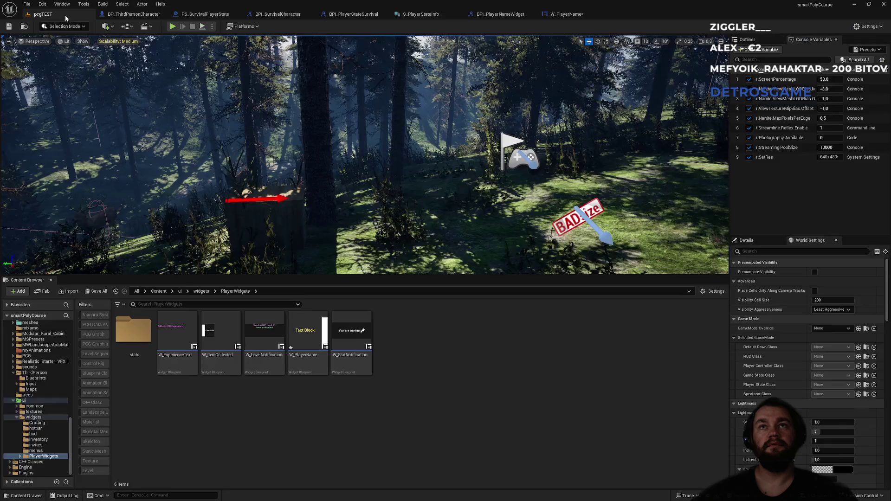
- Playtest fullscreen with F11, walking around the other player and crate to inspect the name tag
click(172, 29)
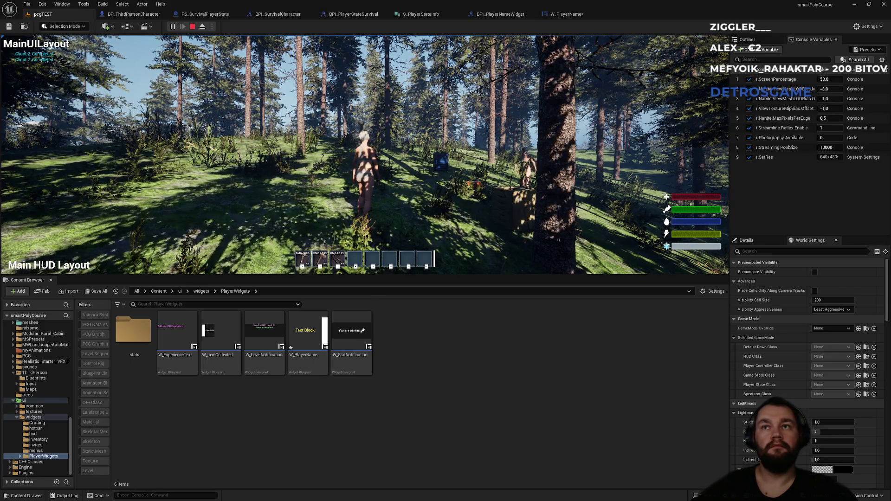
key(super)
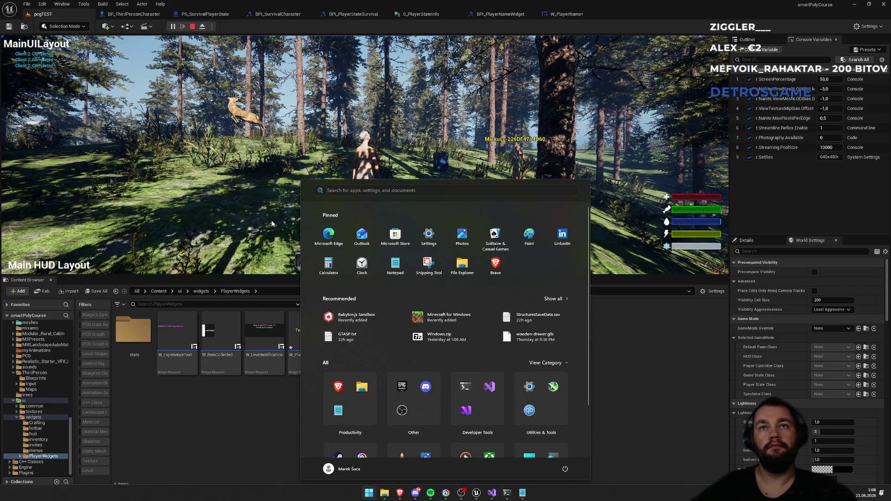
click(290, 148)
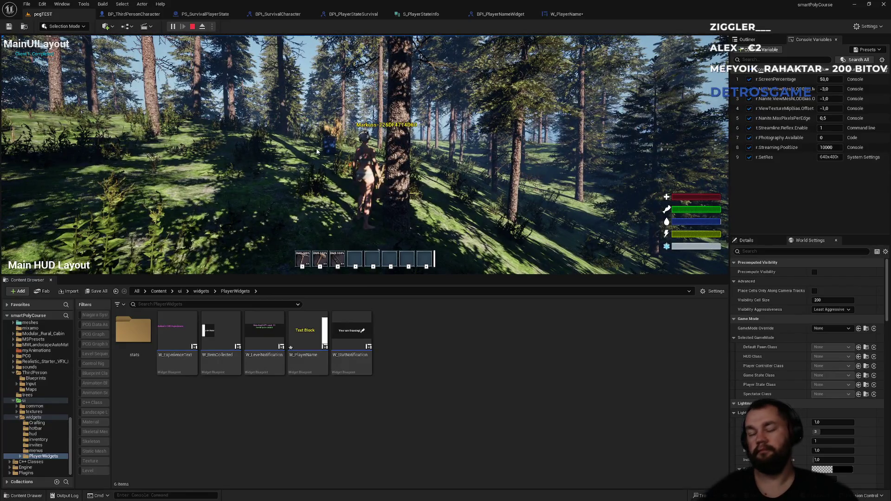
key(F11)
key(w)
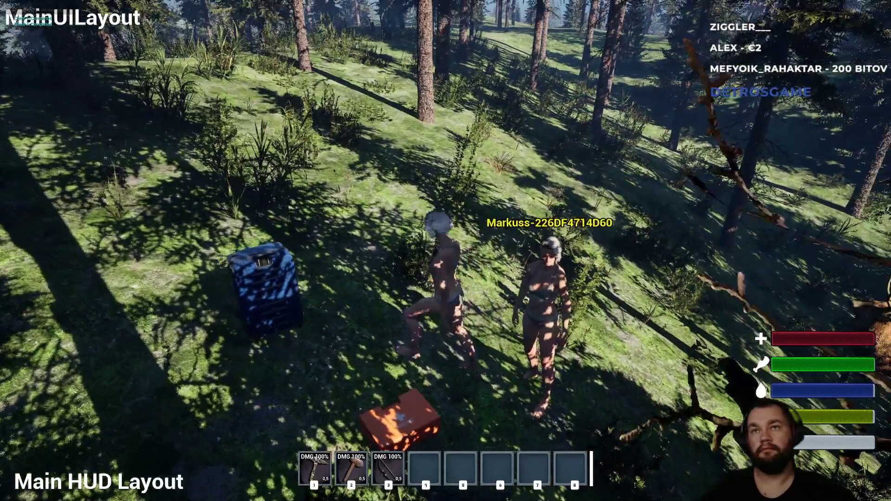
key(w)
key(w)
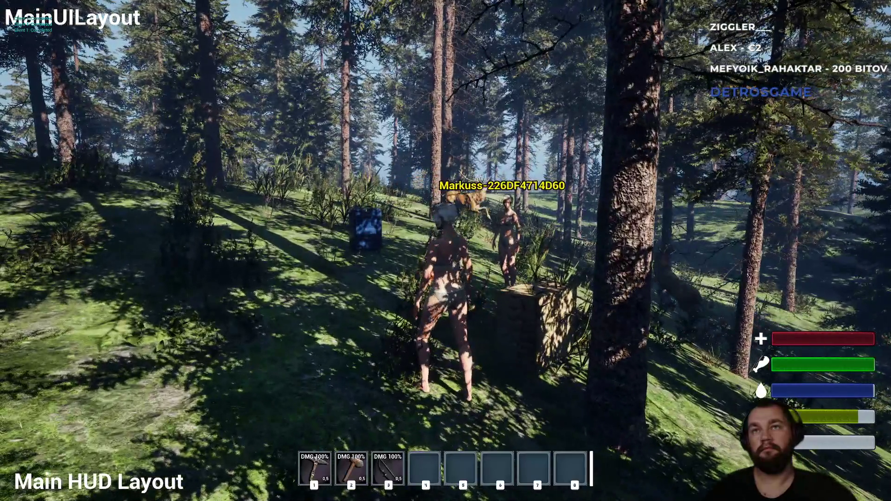
key(w)
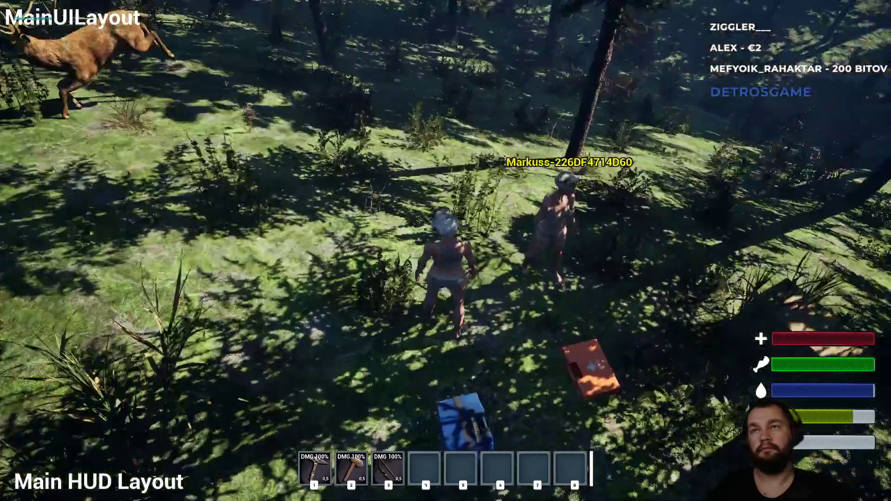
key(w)
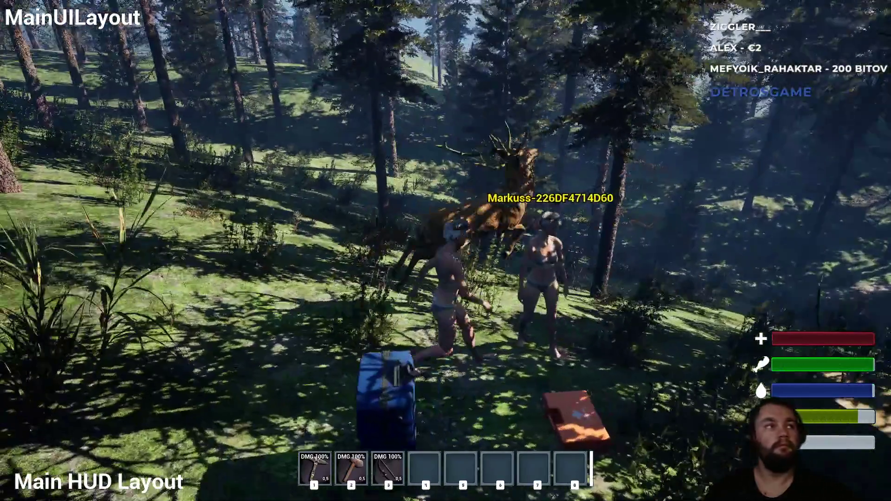
key(w)
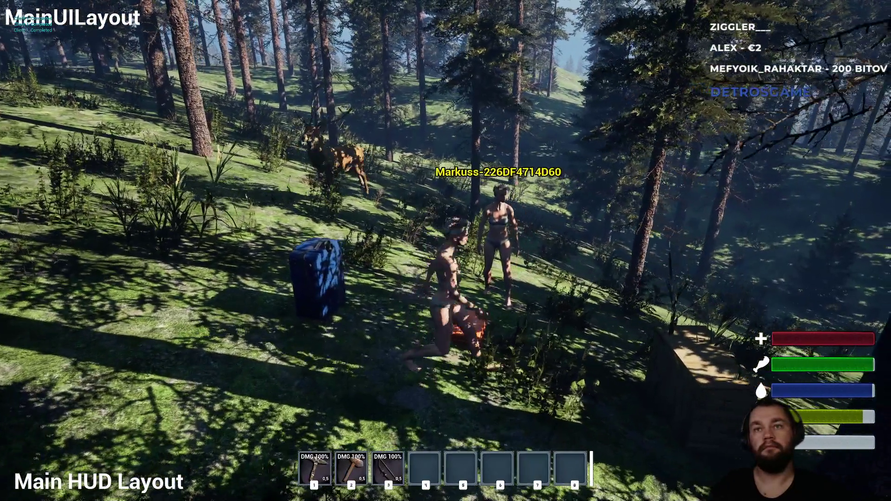
key(w)
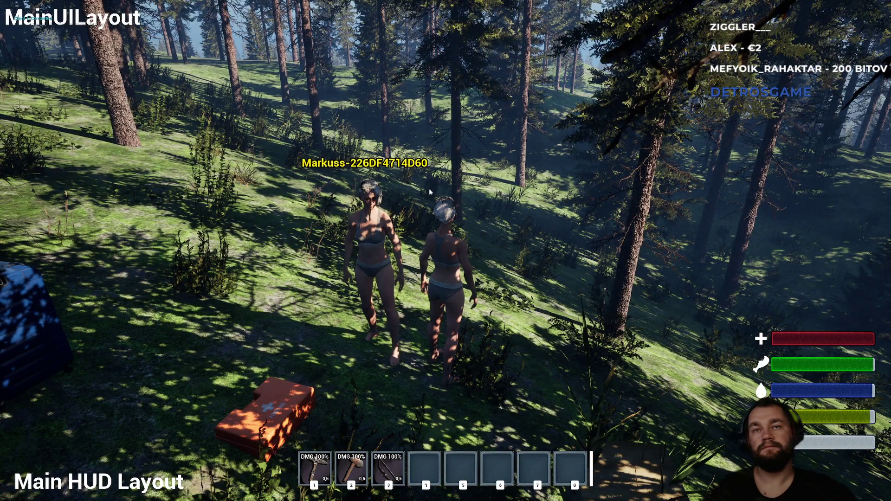
key(Escape)
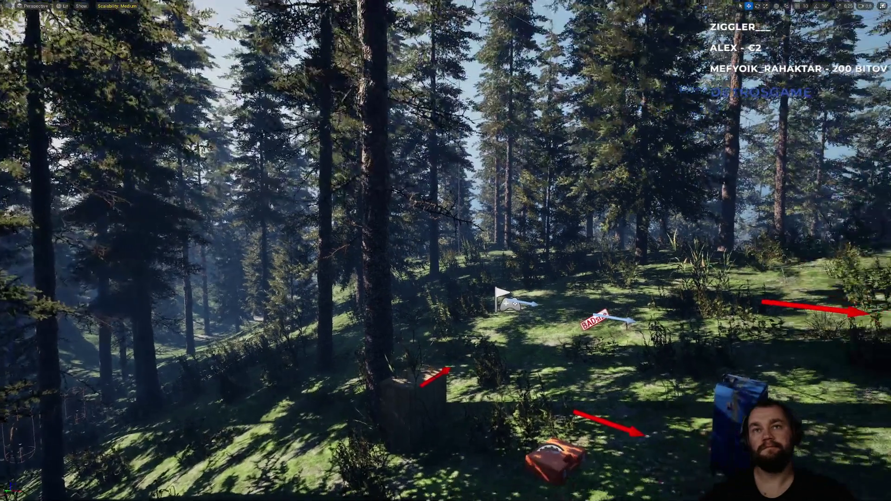
- Close the BPI_PlayerNameWidget, S_PlayerStateInfo, BPI_PlayerStateSurvival and BPI_SurvivalCharacter editor tabs
key(F11)
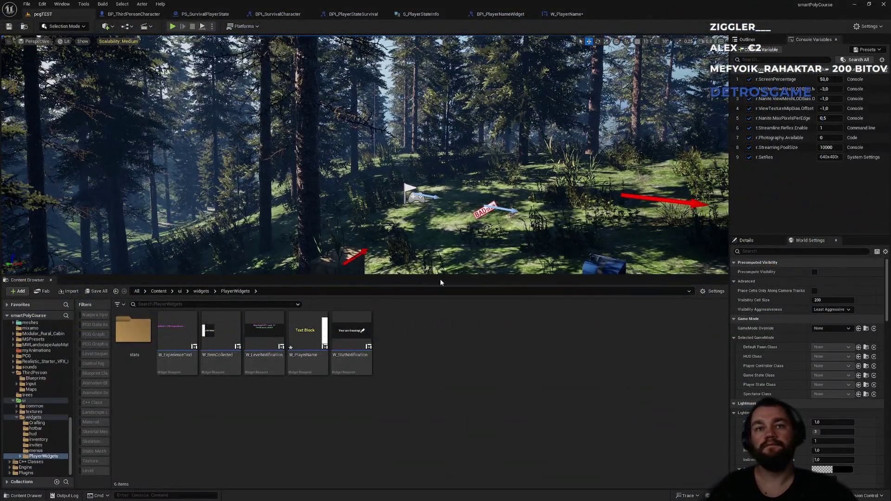
click(570, 15)
mouse_move(576, 188)
mouse_down()
mouse_move(491, 89)
mouse_move(469, 131)
mouse_move(489, 161)
mouse_up()
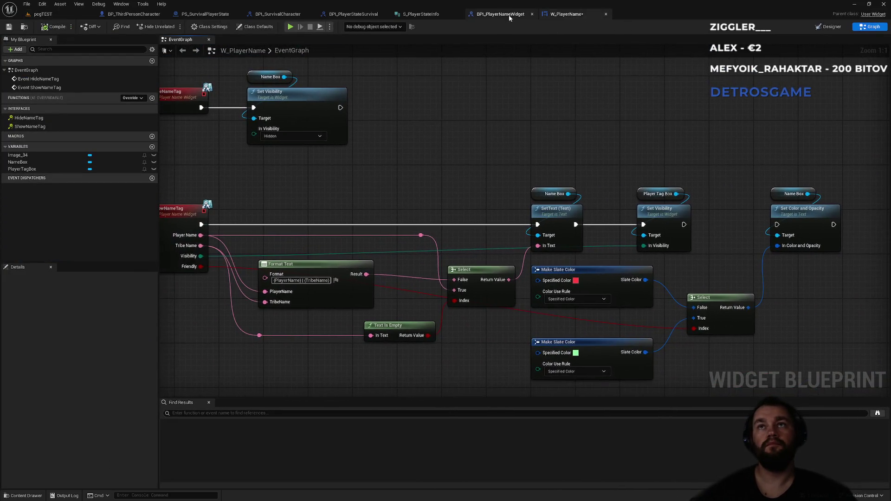
click(501, 14)
click(532, 14)
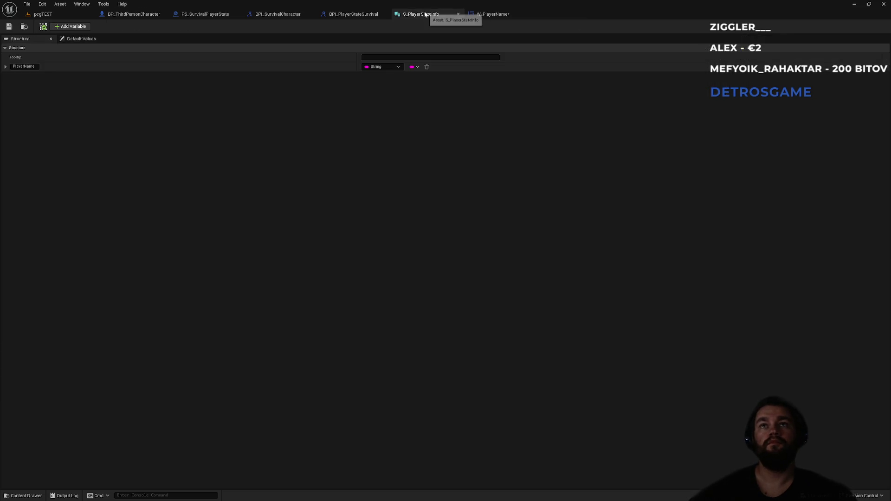
middle_click(426, 15)
middle_click(366, 15)
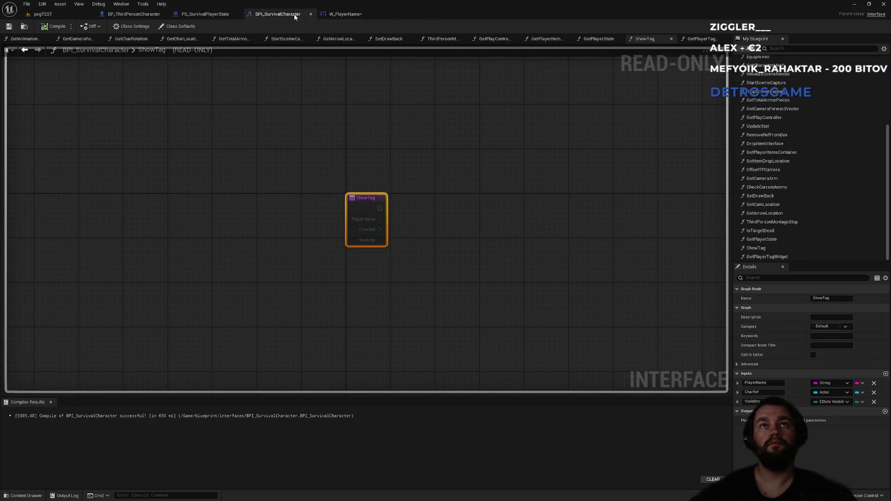
middle_click(294, 15)
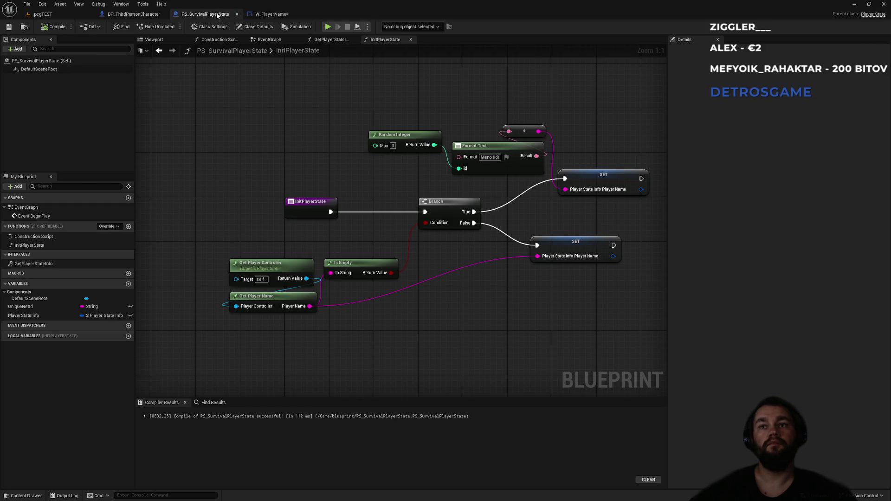
mouse_move(301, 152)
mouse_down()
mouse_move(199, 133)
mouse_move(314, 169)
mouse_up()
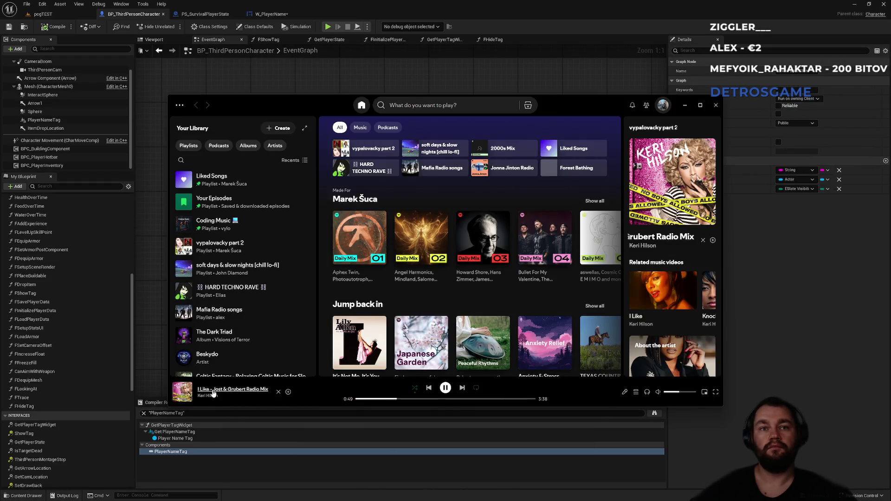
- Add the currently playing music track to the 'vypalovacky part 2' playlist, then return to Unreal
right_click(212, 393)
mouse_move(274, 238)
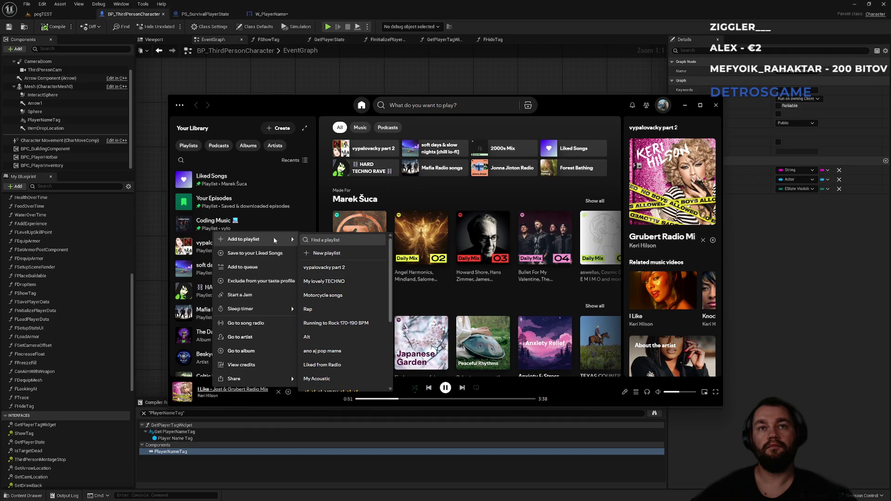
click(324, 268)
click(508, 13)
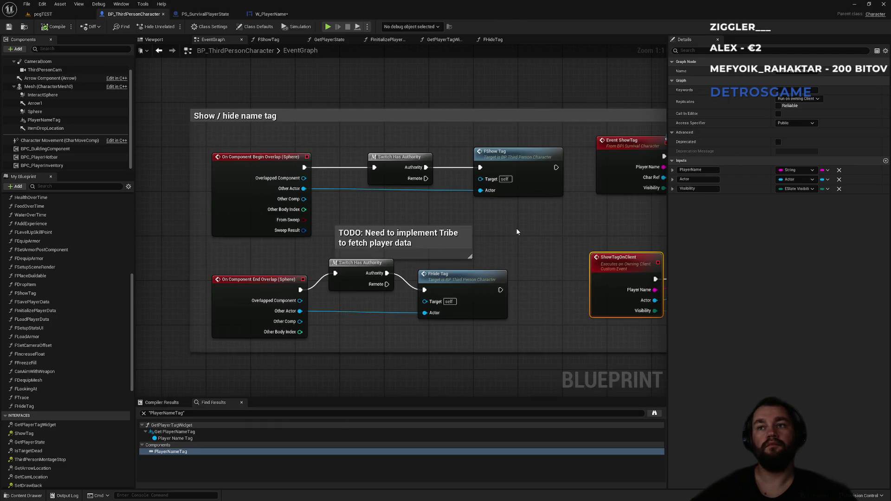
- Review the BP_ThirdPersonCharacter name tag graph and the W_PlayerName event graph
drag(516, 232, 302, 199)
scroll(338, 214, down, 1)
drag(336, 304, 504, 207)
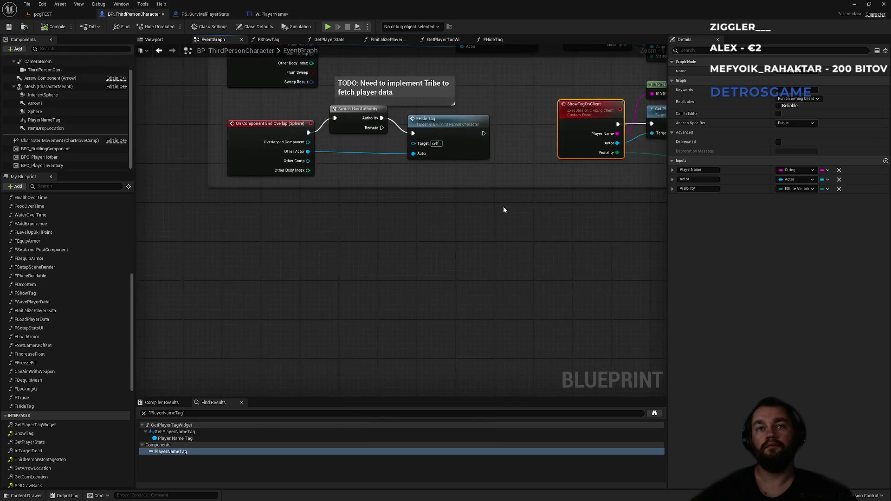
scroll(504, 207, down, 2)
click(277, 14)
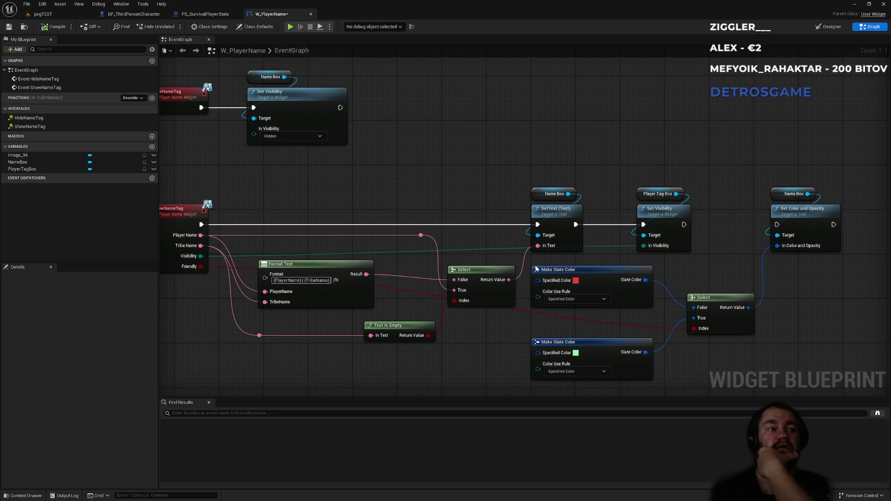
drag(441, 171, 384, 151)
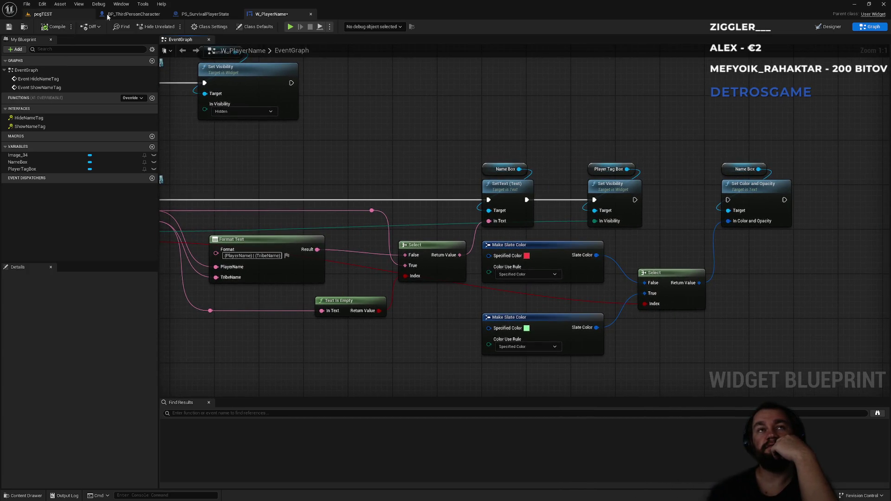
- Close the BP_ThirdPersonCharacter and PS_SurvivalPlayerState blueprint tabs
click(210, 15)
click(139, 16)
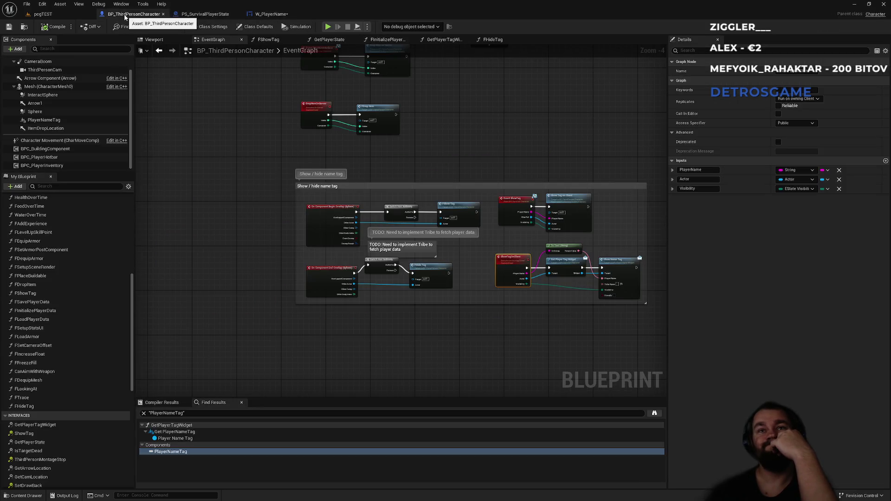
click(163, 14)
click(163, 14)
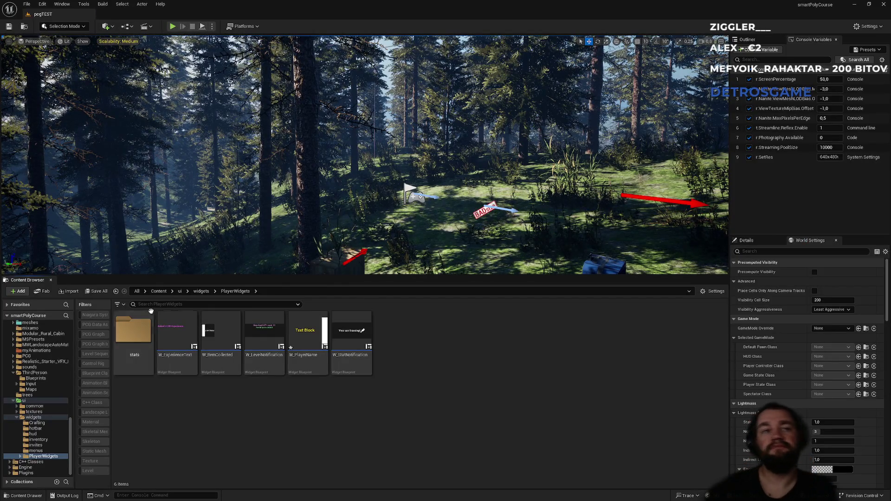
- Close the W_PlayerName tab and bring up the SaveGames File Explorer window
click(159, 292)
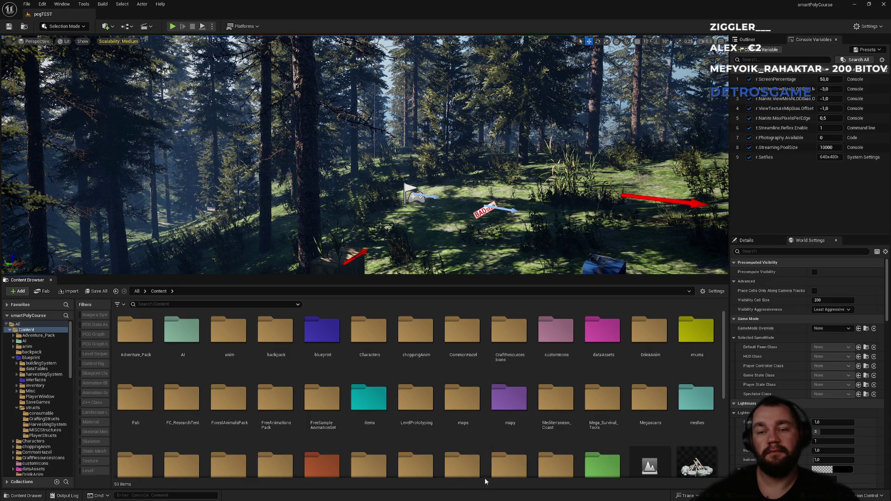
key(super)
mouse_move(507, 495)
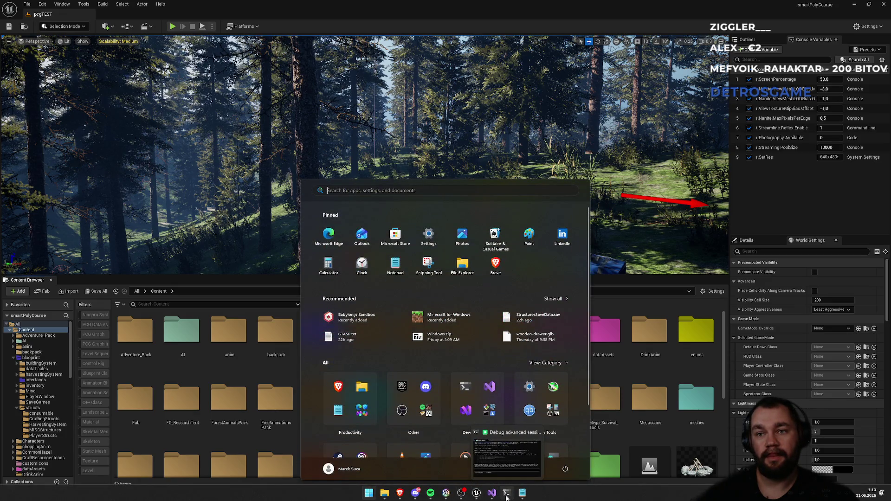
mouse_move(384, 495)
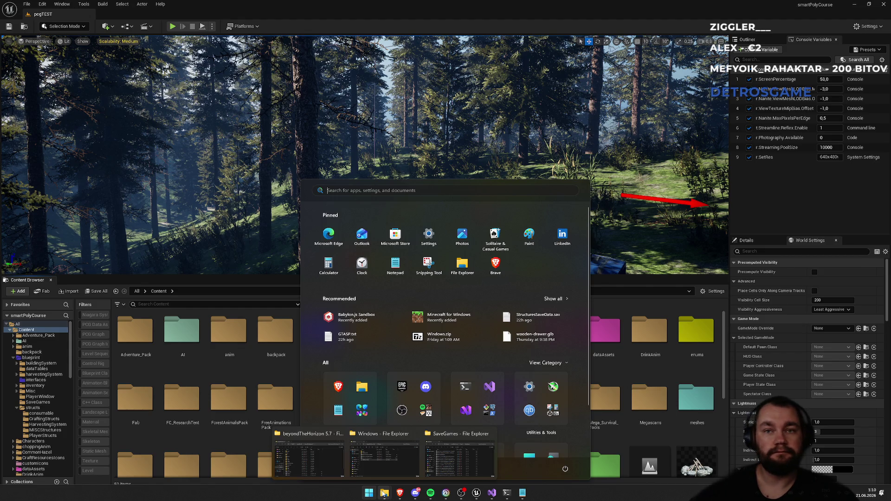
mouse_move(452, 458)
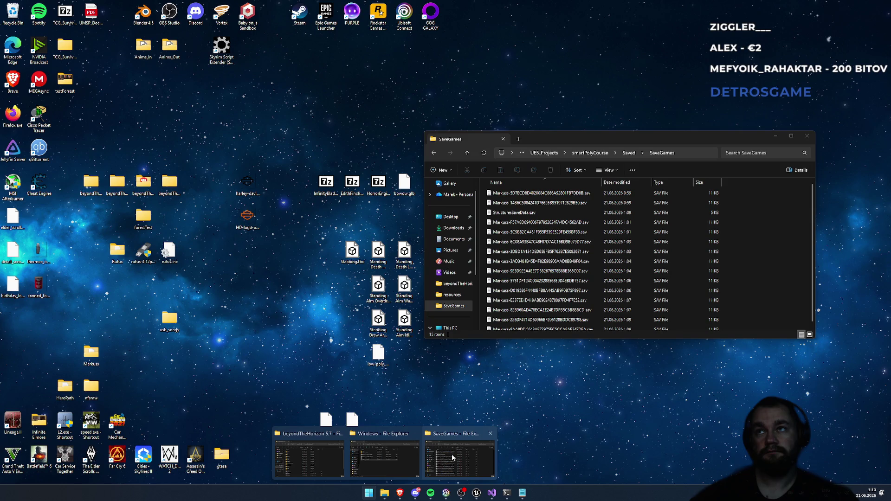
click(452, 458)
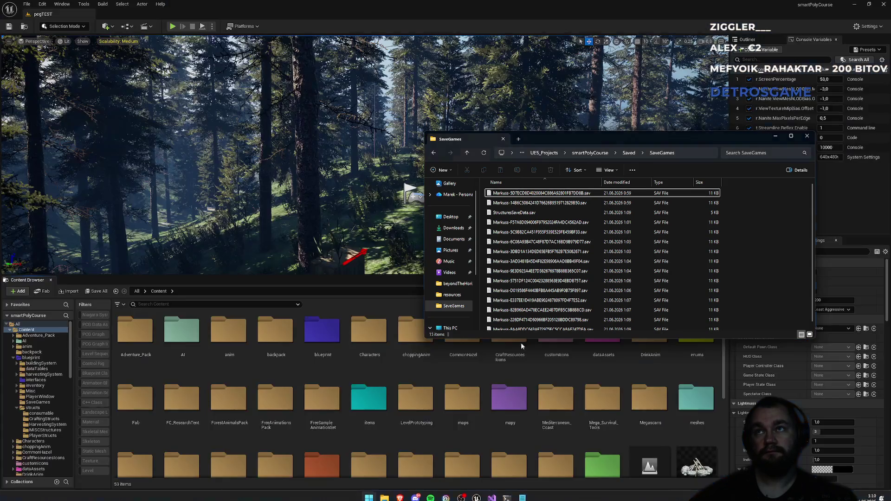
- Go up to the smartPolyCourse folder and open it in a PowerShell terminal
click(589, 153)
right_click(725, 314)
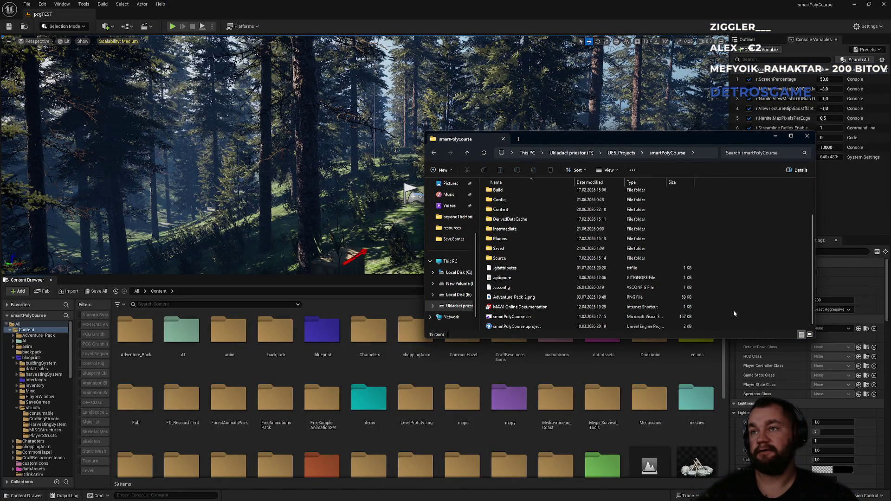
click(766, 390)
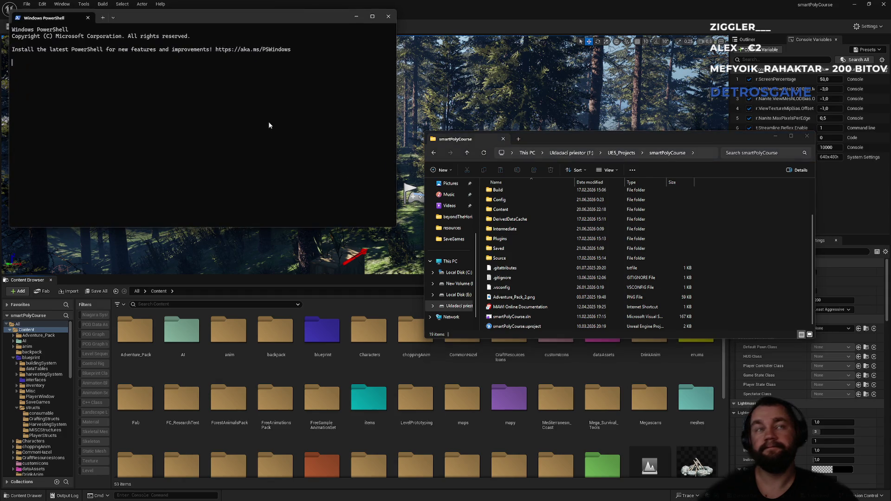
- Run git status and copy part of the untracked files list
text(git st)
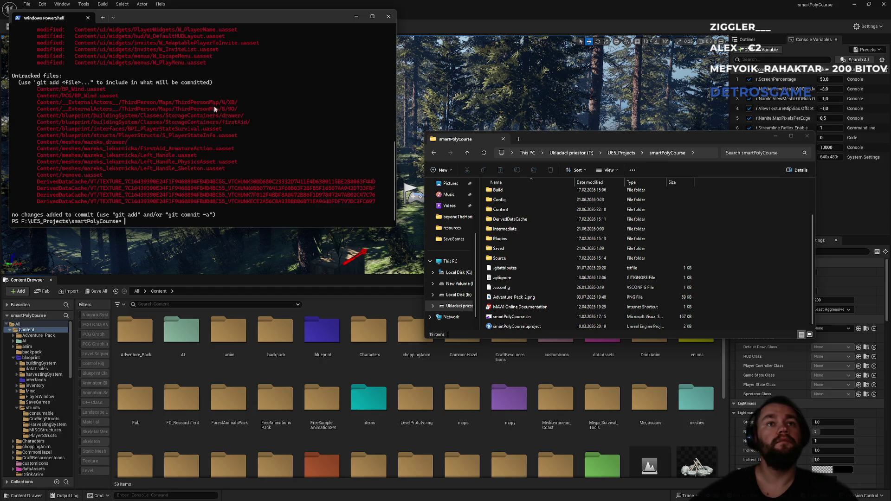
mouse_move(65, 90)
mouse_down()
mouse_move(79, 103)
mouse_move(144, 103)
mouse_move(160, 202)
mouse_up()
key(ctrl+c)
scroll(194, 180, up, 5)
scroll(160, 160, up, 7)
- Highlight the deleted external actor, NewBlueprint.uasset and SM_FirstAidKit_02_003 entries, then return to Unreal
triple_click(132, 116)
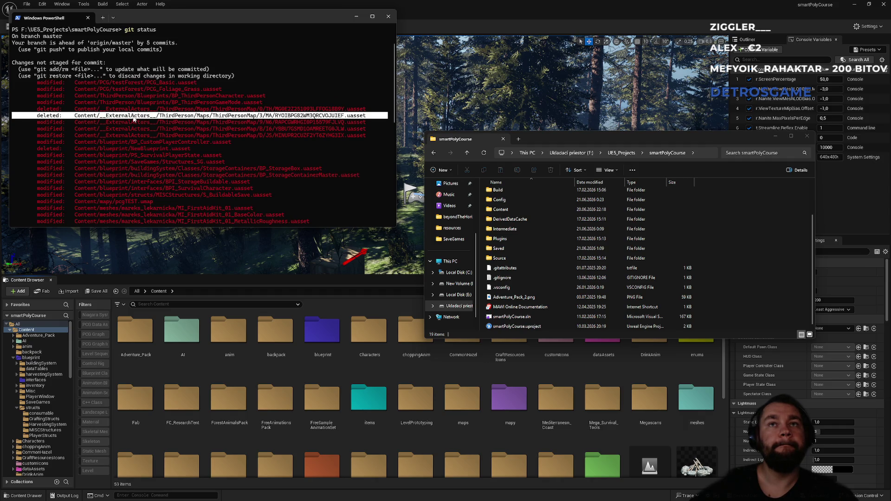
triple_click(69, 149)
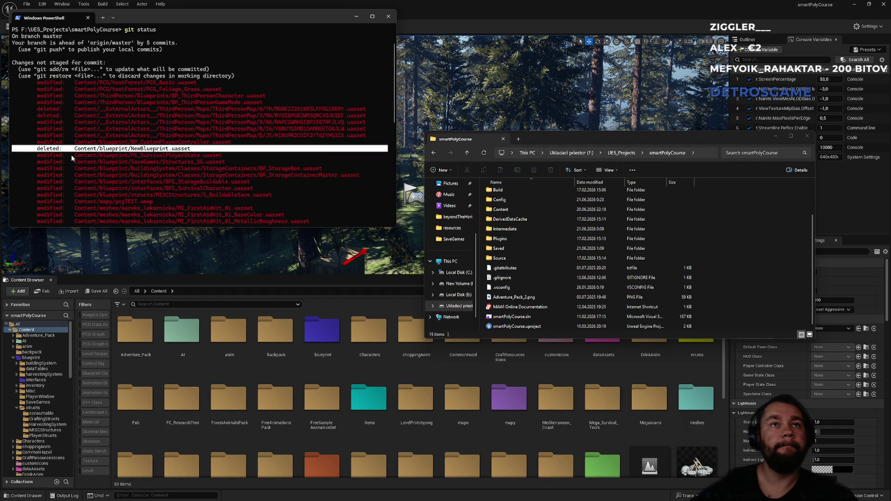
scroll(71, 158, down, 1)
scroll(72, 184, down, 2)
triple_click(65, 199)
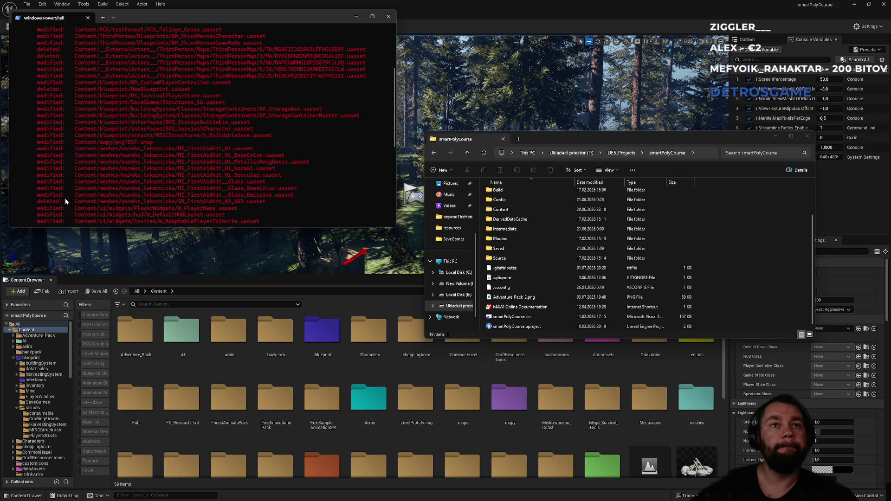
scroll(65, 198, down, 2)
scroll(72, 168, up, 6)
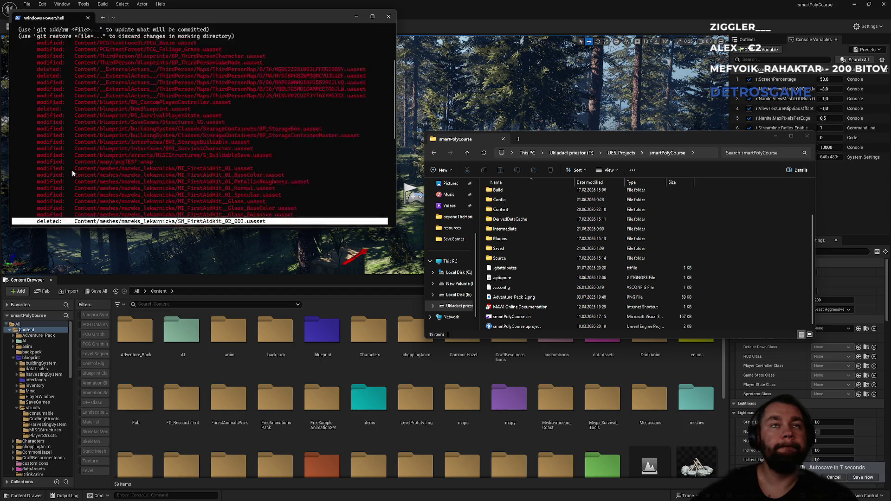
click(376, 392)
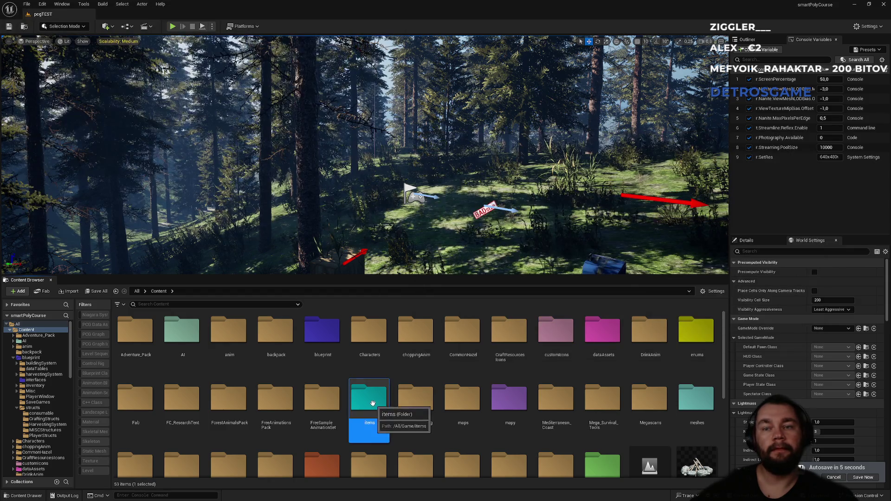
- Scan the loose assets in the Content root, then bring back the PowerShell git status window
scroll(377, 392, down, 5)
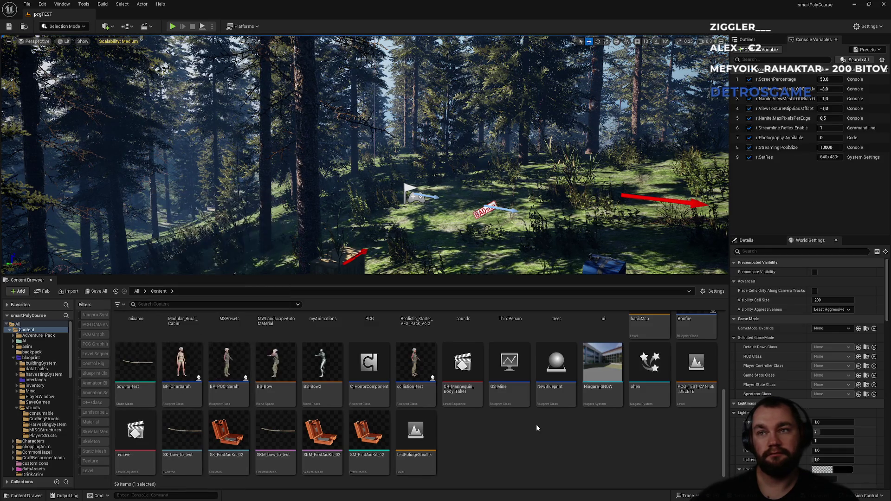
scroll(604, 421, up, 1)
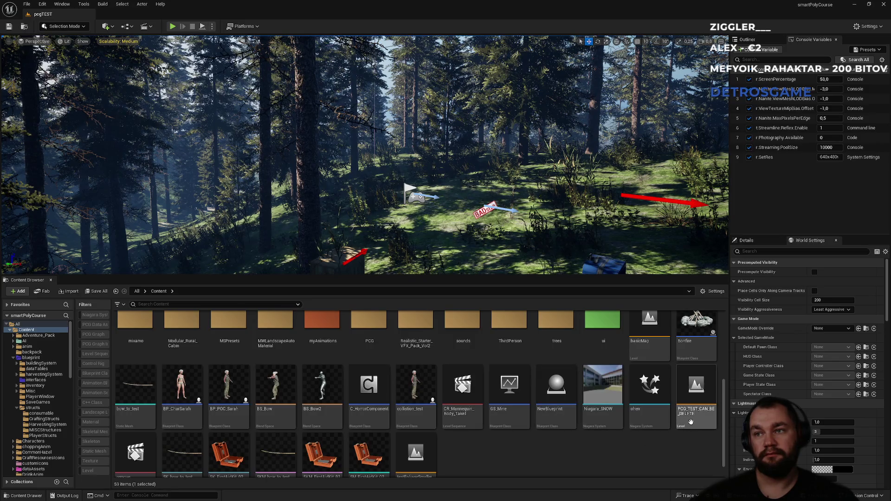
scroll(647, 393, up, 1)
scroll(648, 393, up, 6)
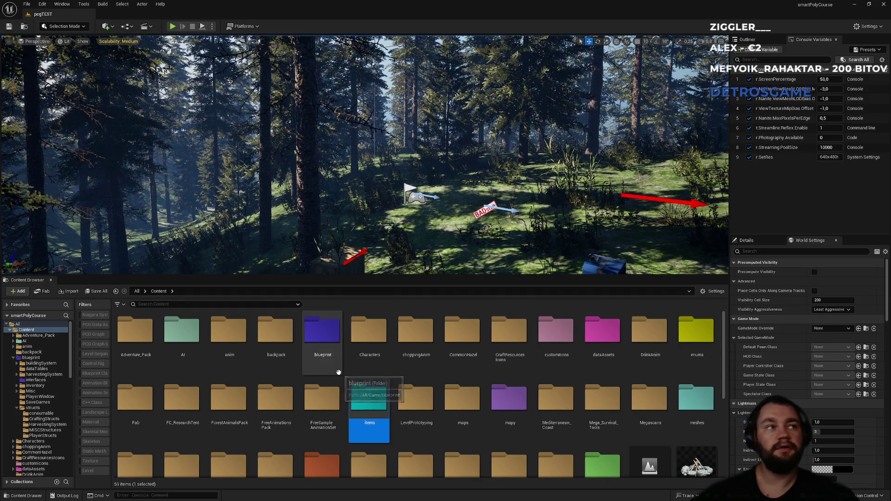
key(alt+Tab)
scroll(256, 214, down, 5)
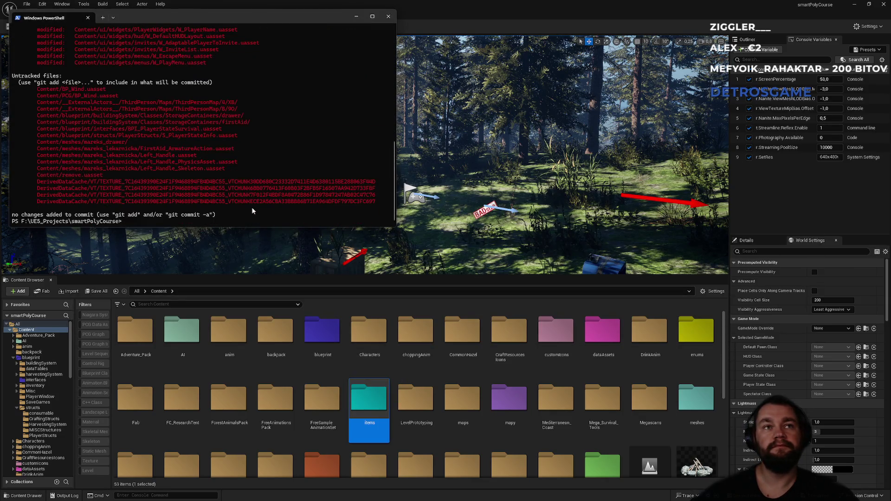
- Stage all project changes with git add . and check git status
text(git add .)
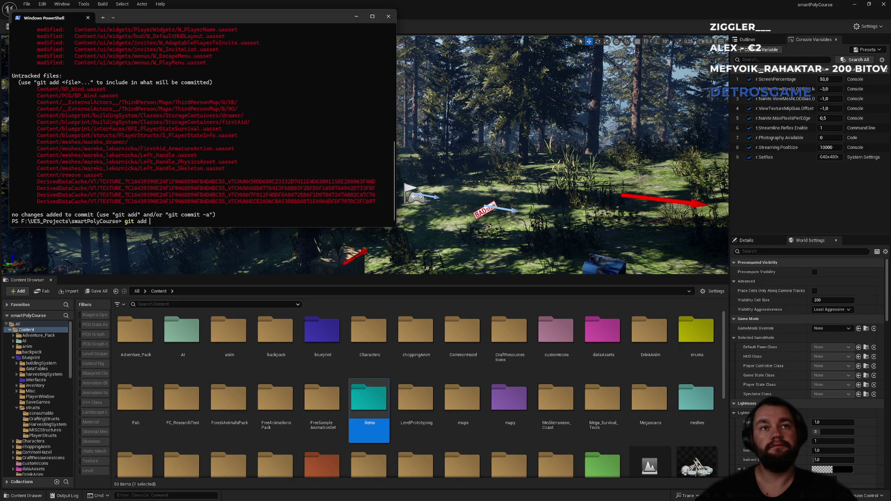
key(Return)
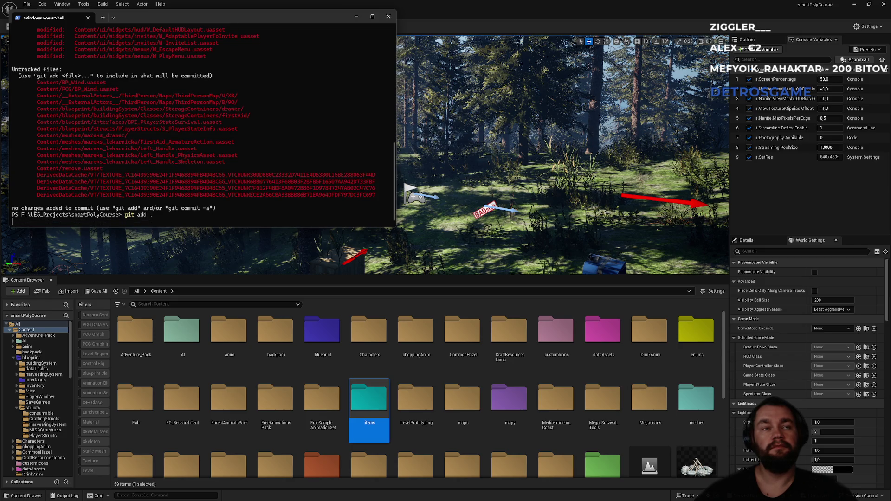
text(git status)
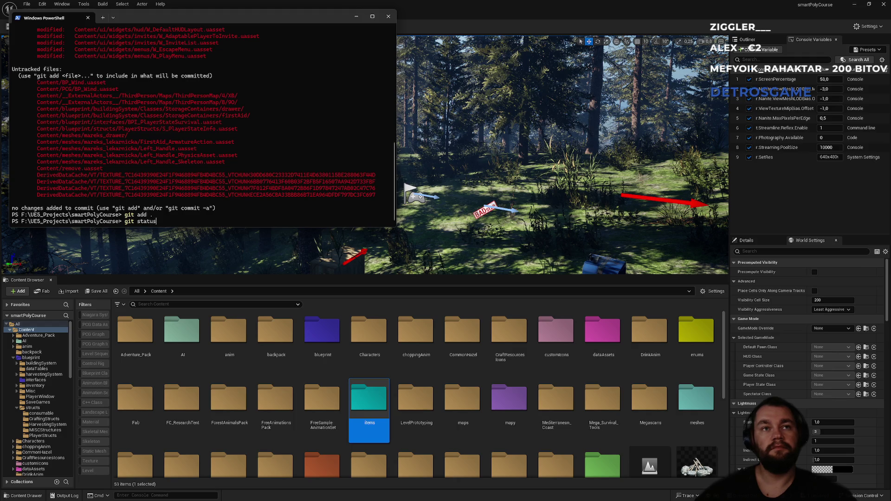
key(Return)
- Commit the staged changes with the 'lecture 199 player tag + openable storage' message
text(t commit -m "lect)
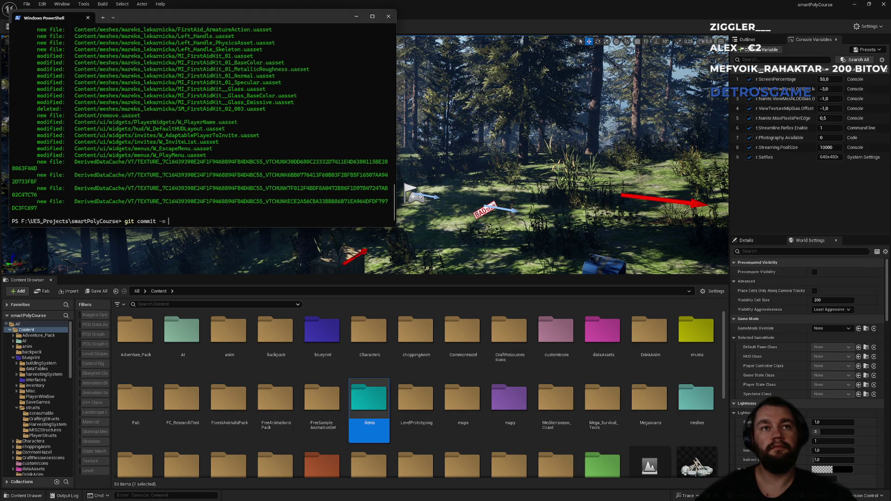
text(ure 199 )
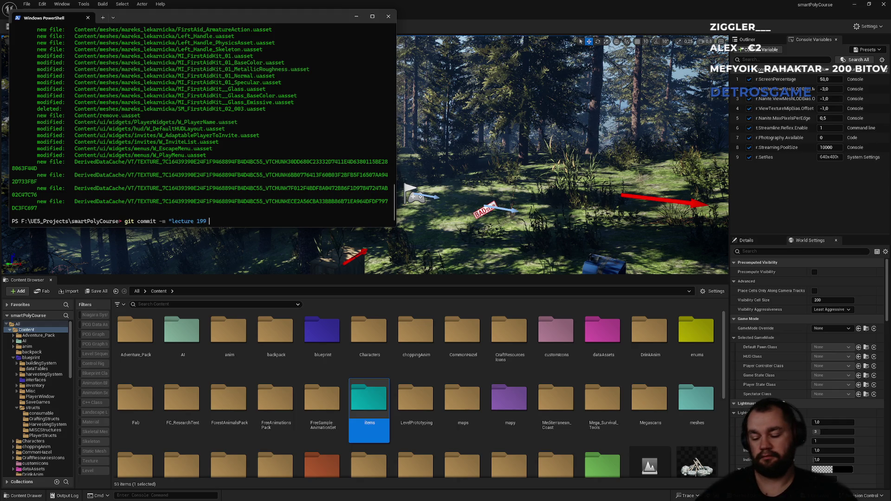
text(player tag)
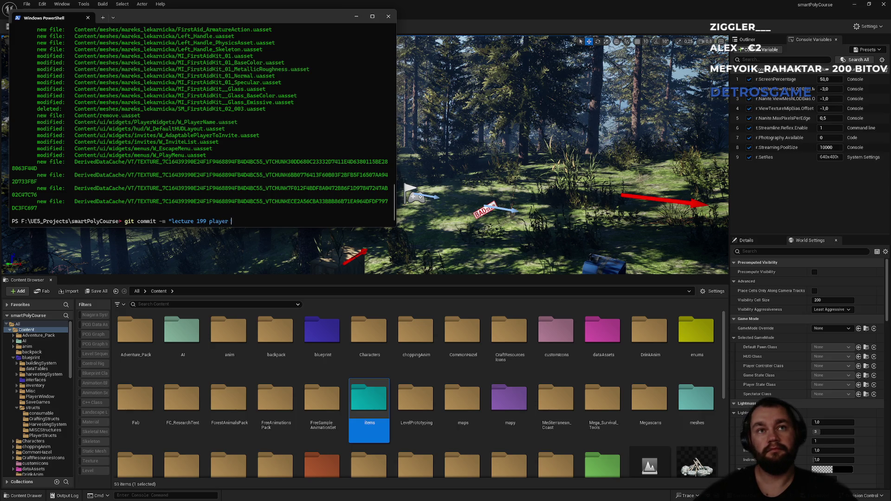
text( + )
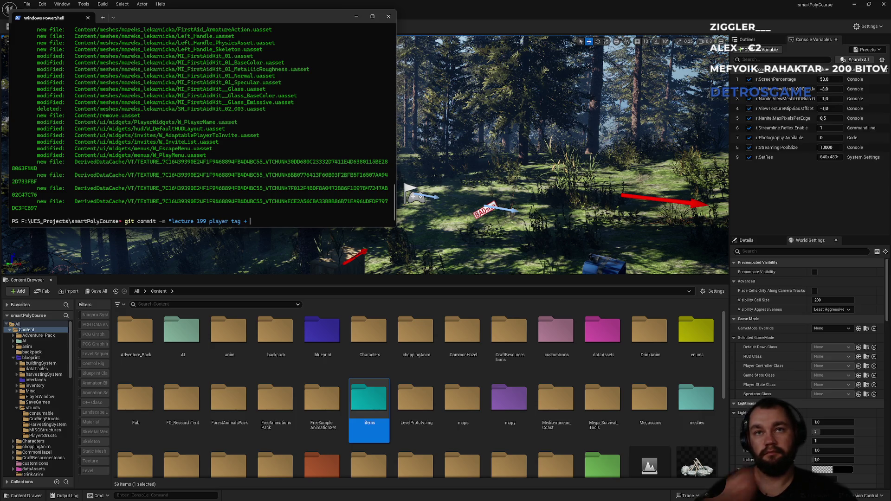
text(openable storage w/ a)
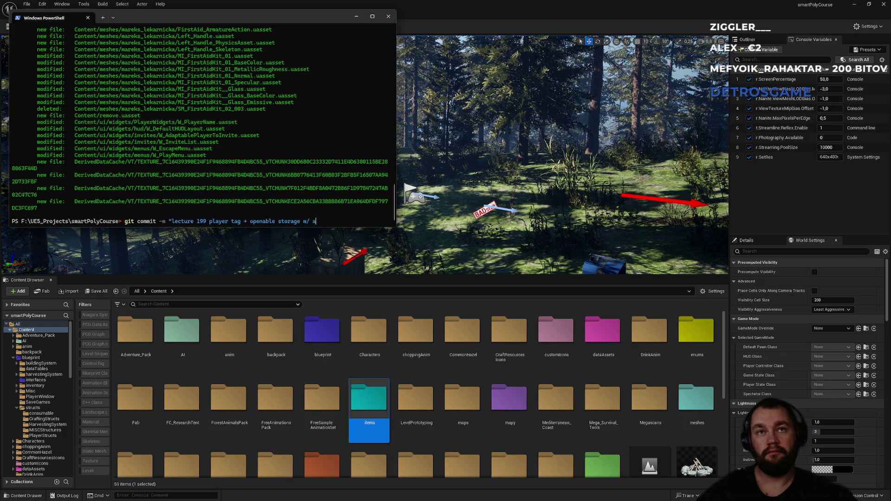
text(")
key(Return)
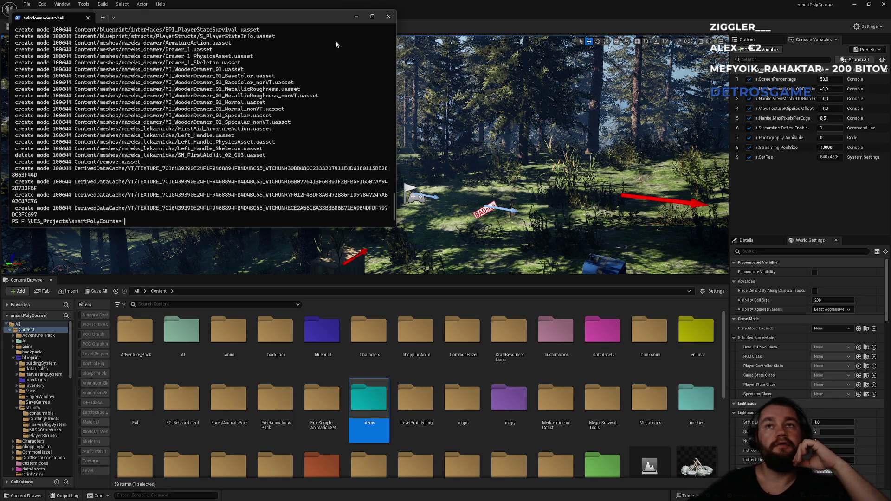
click(466, 12)
key(super)
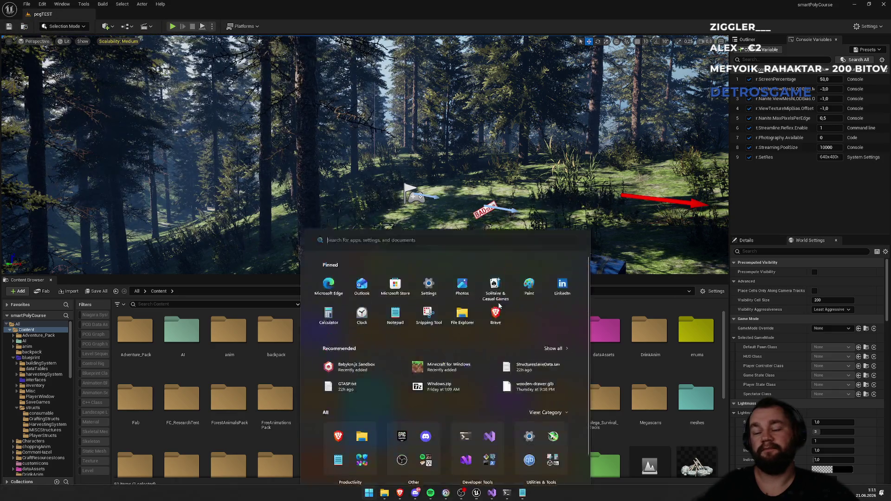
- Close Notepad and the smartPolyCourse and beyondTheHorizon Explorer windows, keeping the Windows build folder
mouse_move(523, 496)
click(553, 460)
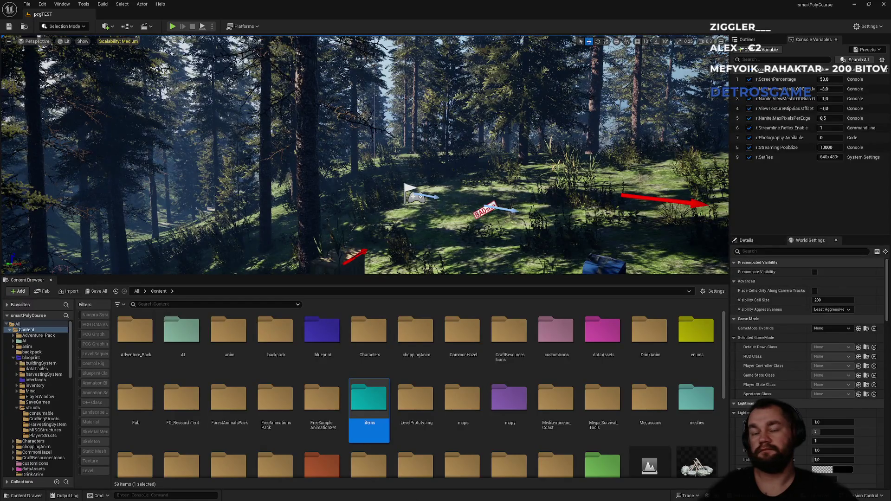
key(super)
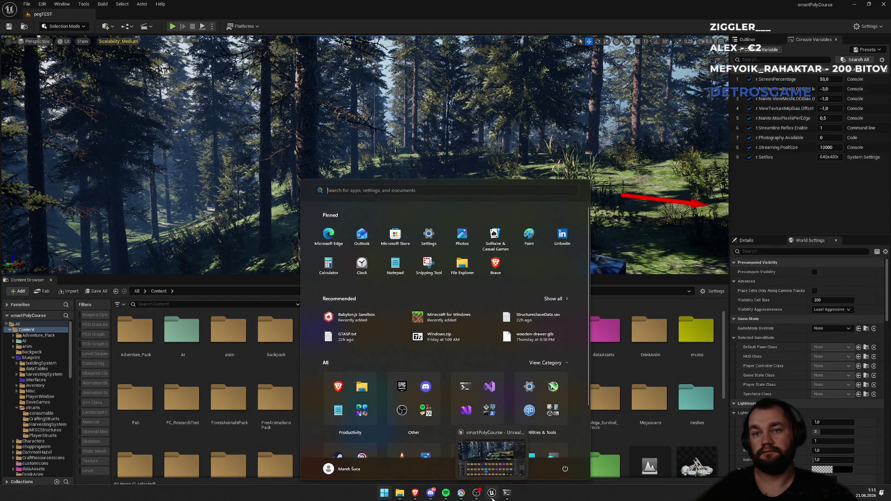
mouse_move(400, 497)
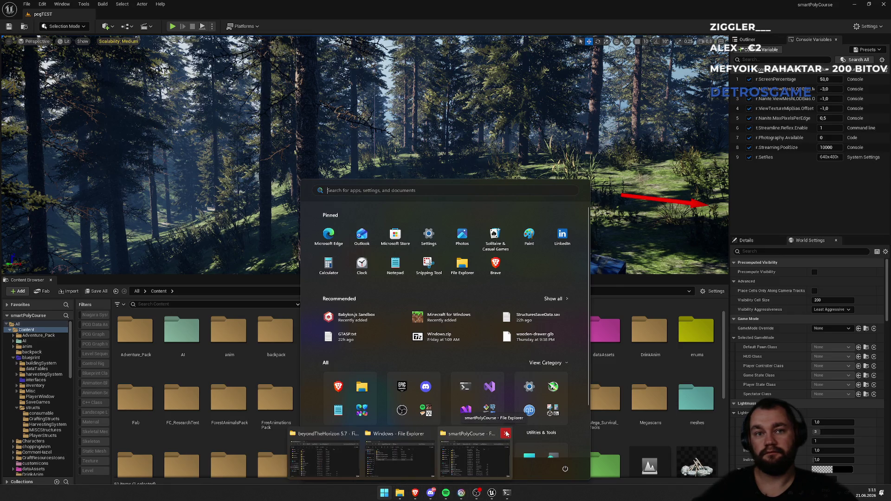
click(506, 434)
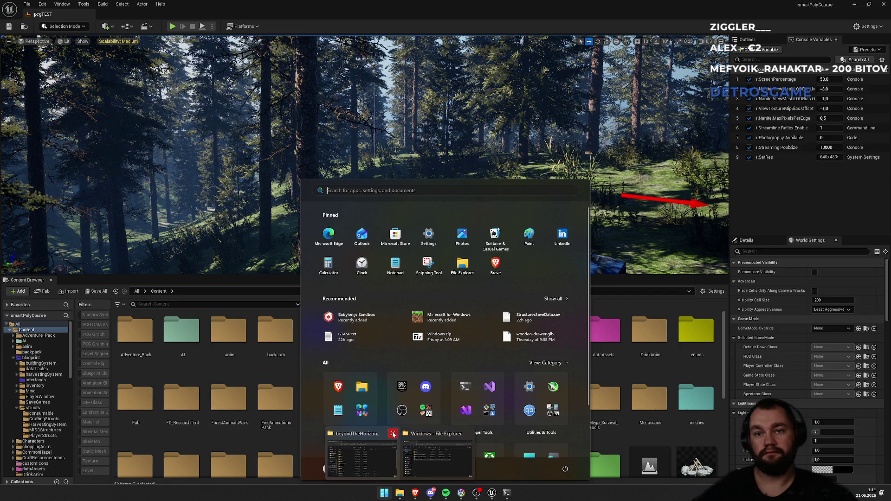
click(394, 434)
click(398, 459)
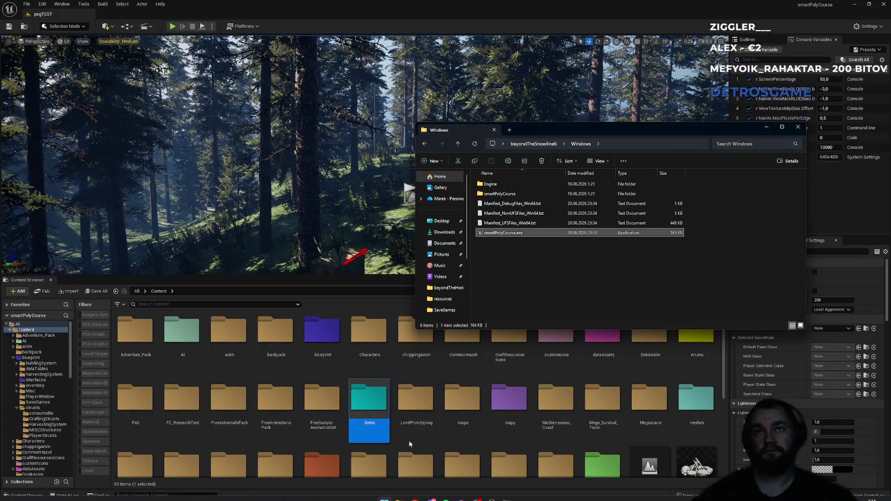
mouse_move(329, 139)
mouse_down()
mouse_move(367, 139)
mouse_move(371, 107)
mouse_move(382, 113)
mouse_move(378, 100)
mouse_up()
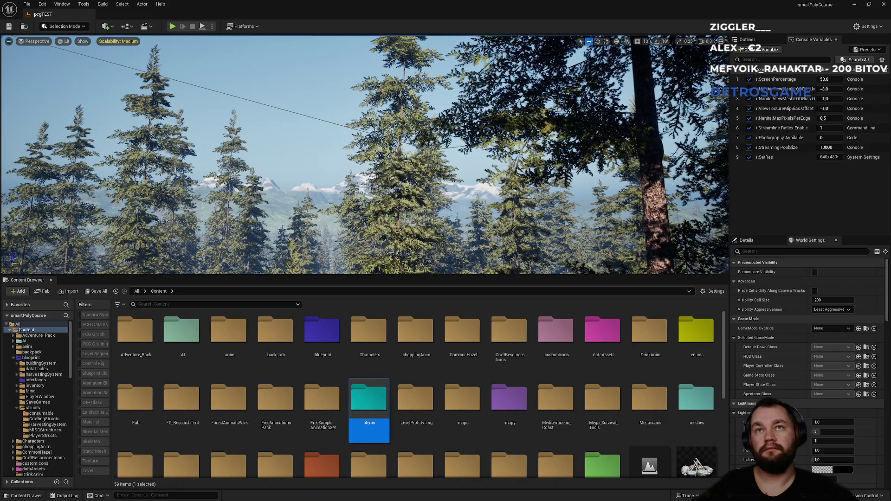
drag(378, 100, 377, 70)
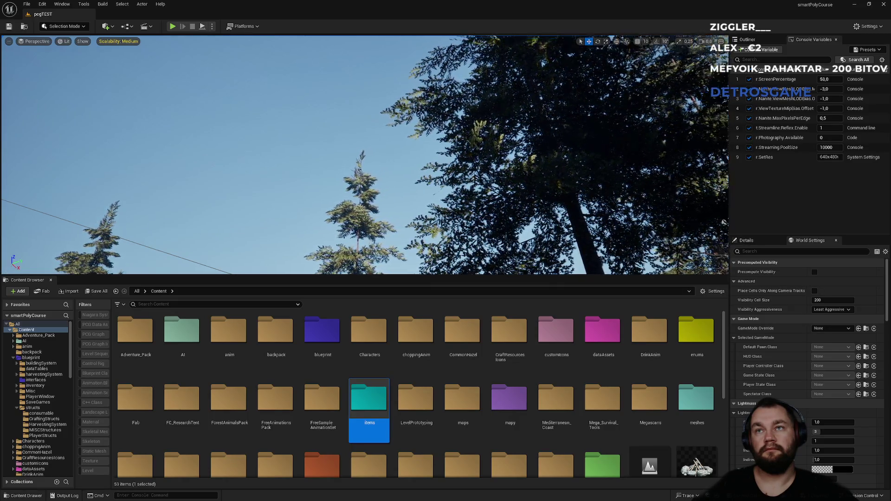
drag(377, 70, 399, 60)
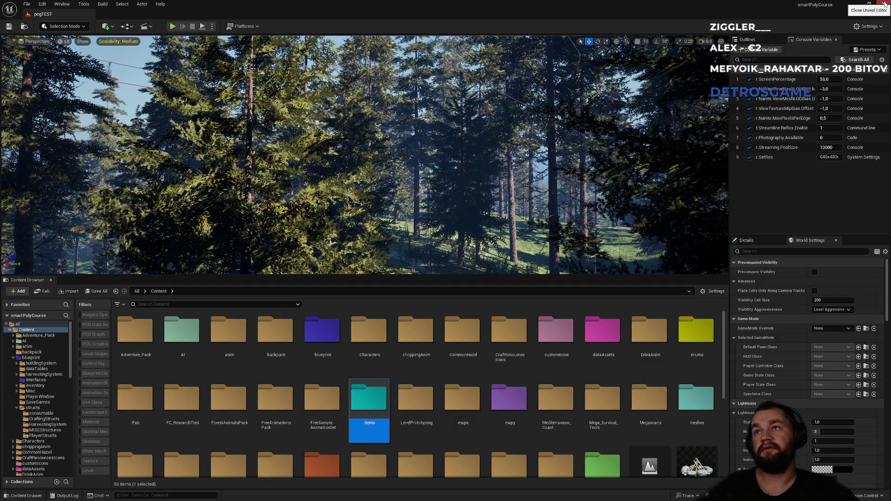
drag(517, 161, 517, 134)
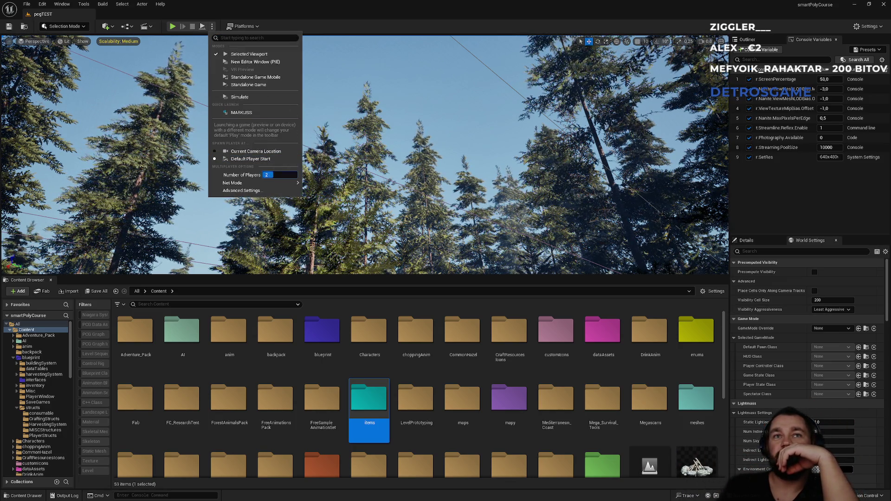
- Start a fullscreen play-in-editor session and equip the third hotbar item
click(179, 32)
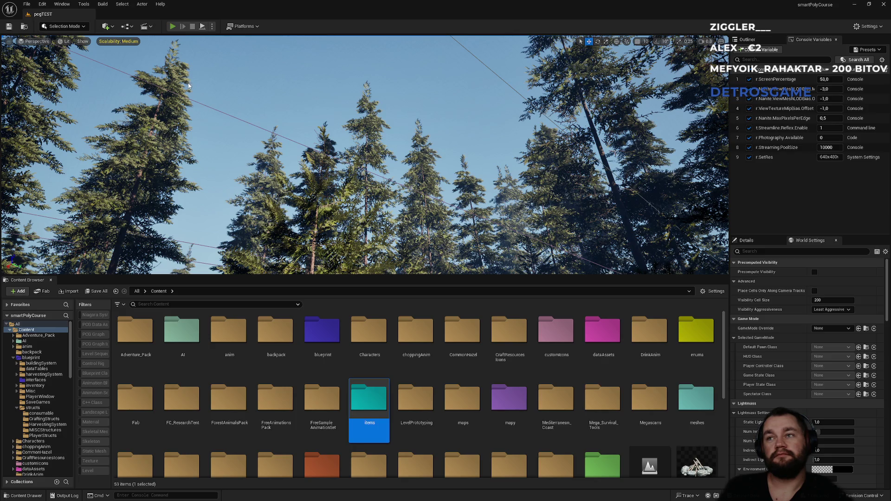
key(alt+p)
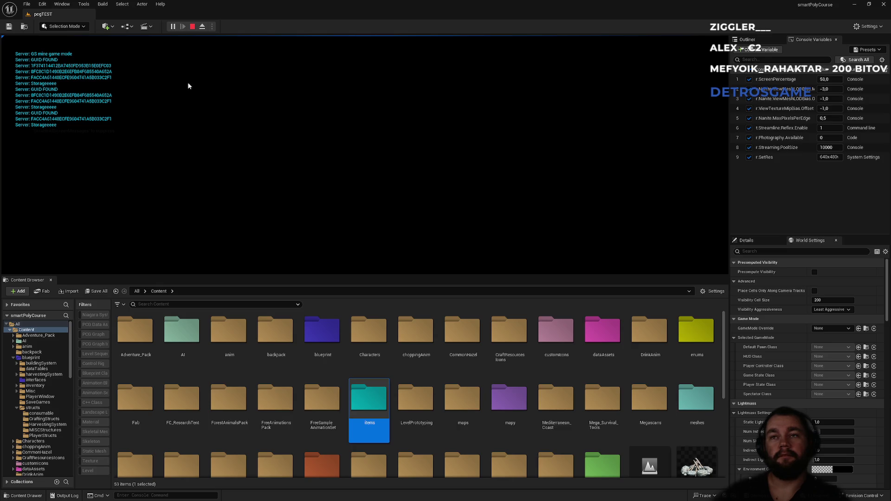
key(F11)
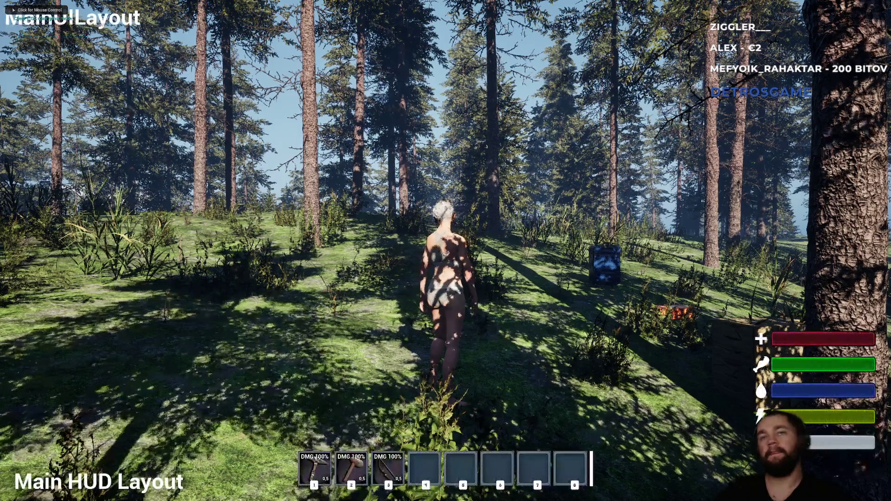
key(3)
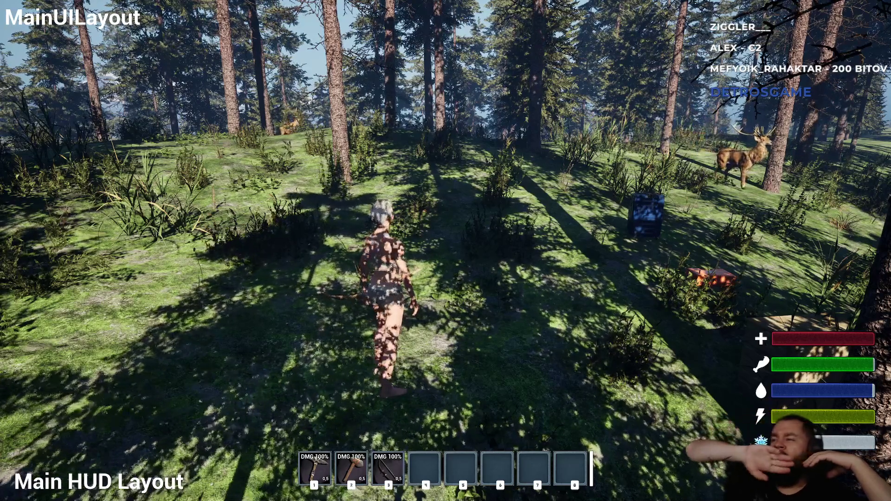
- Play-test the survival game, then exit fullscreen back into the editor viewport
key(super)
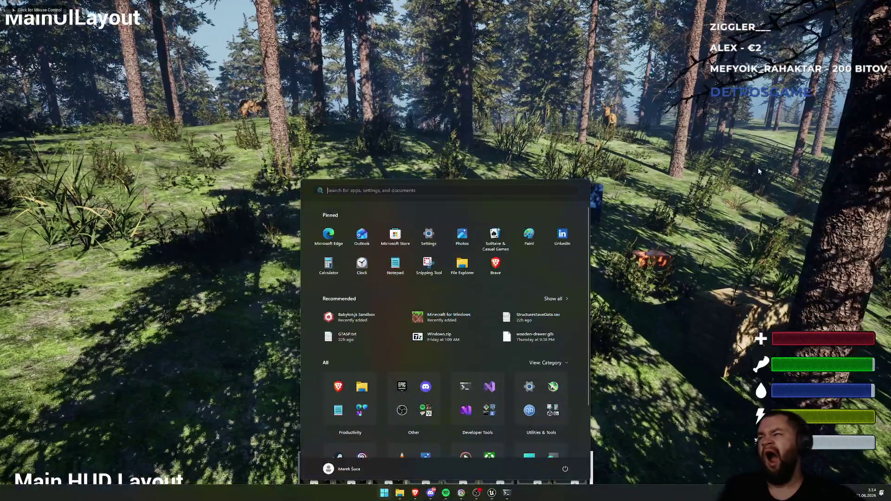
key(Escape)
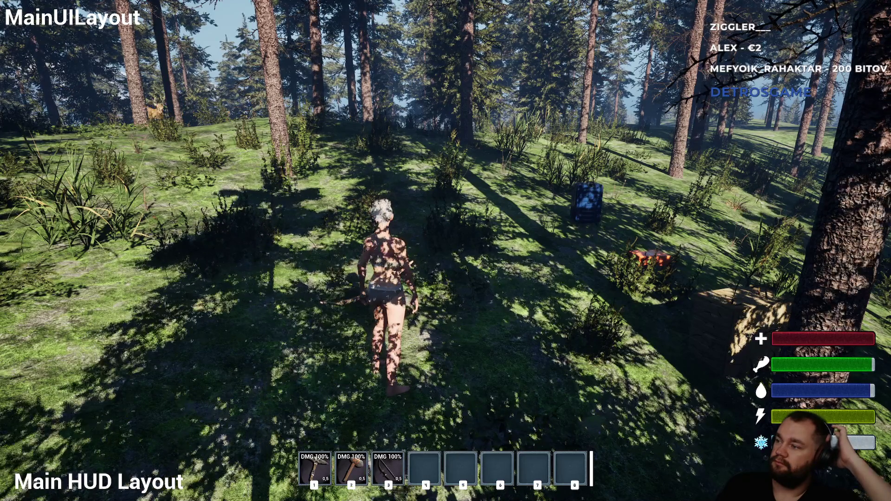
click(445, 250)
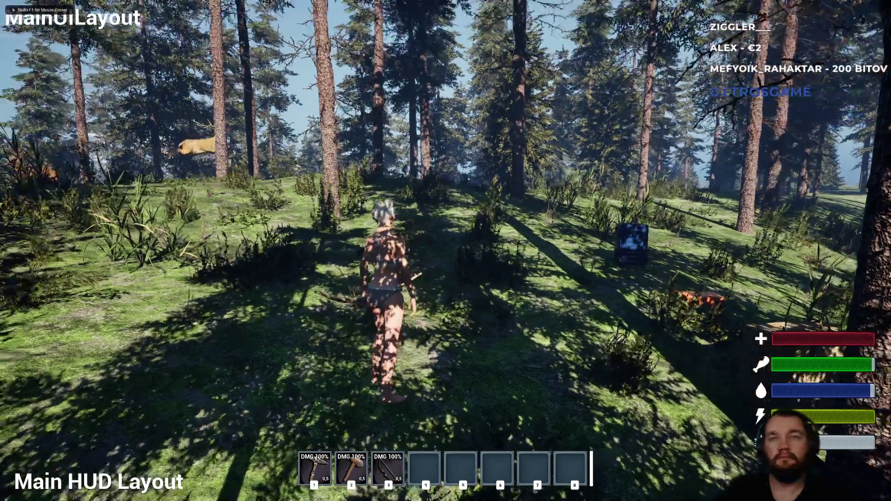
key(F11)
key(shift+F1)
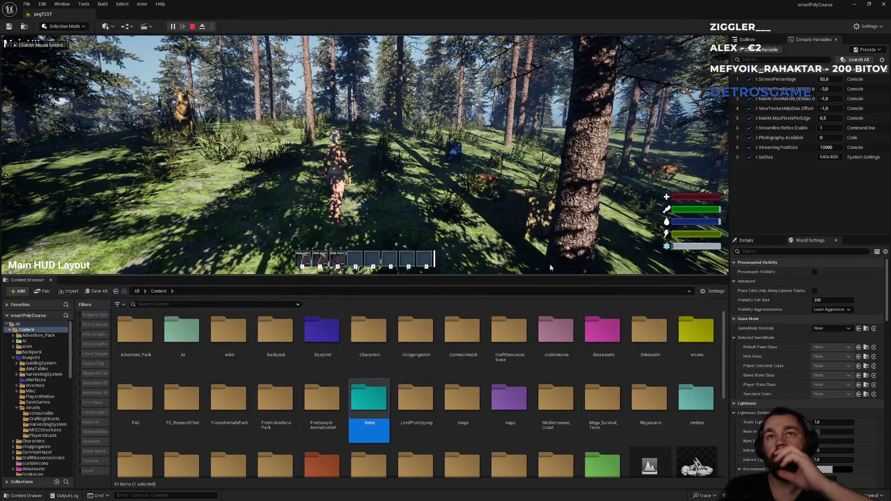
- Stop the play session and switch to the 'survival next steps' notes
key(Escape)
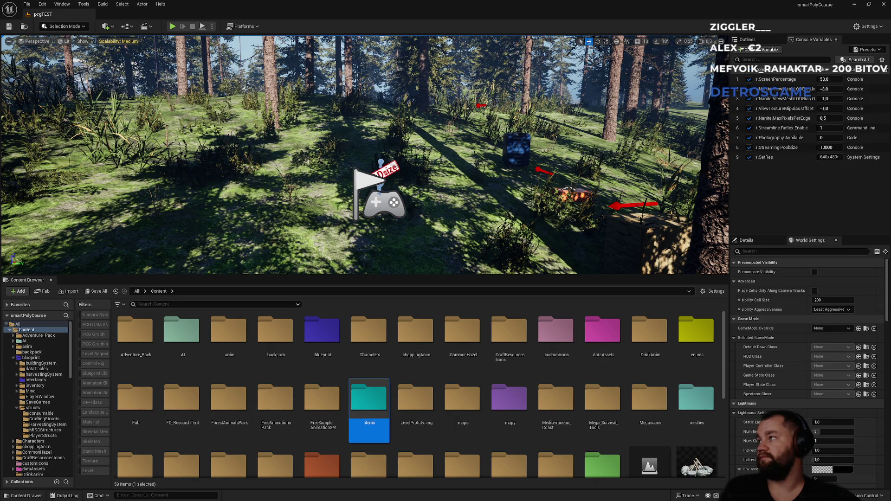
key(alt+Tab)
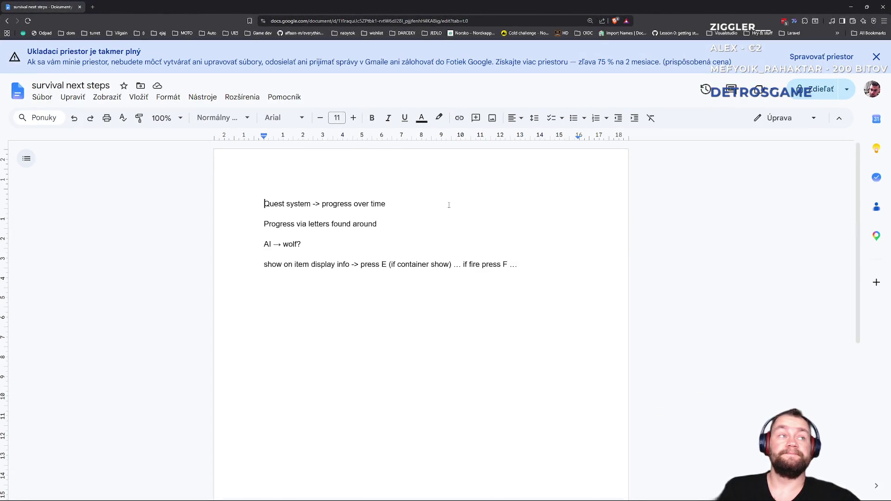
- Delete the 'AI → wolf?' note and turn the letters progress note into a dash sub-item
key(ctrl+plus)
key(ctrl+plus)
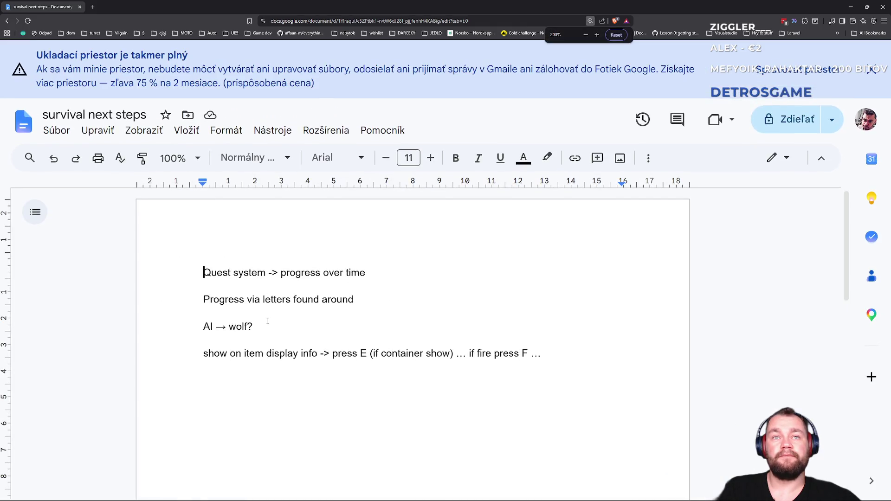
click(268, 321)
key(shift+Up)
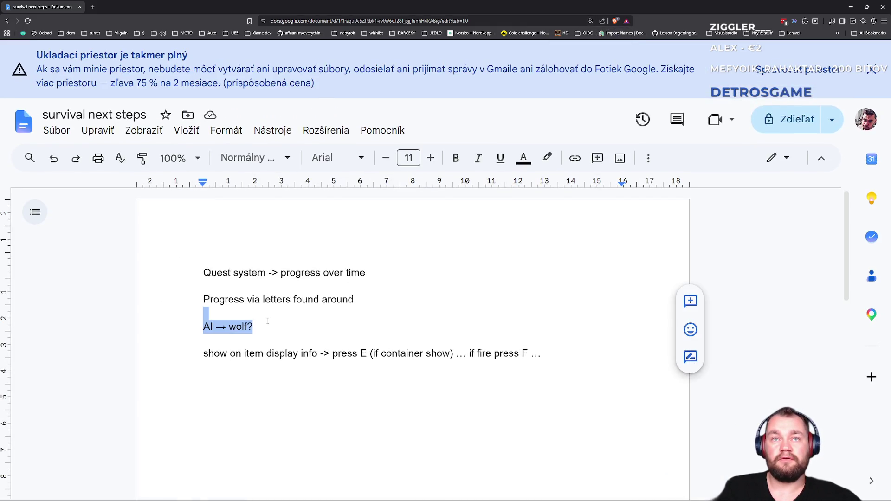
key(BackSpace)
key(BackSpace)
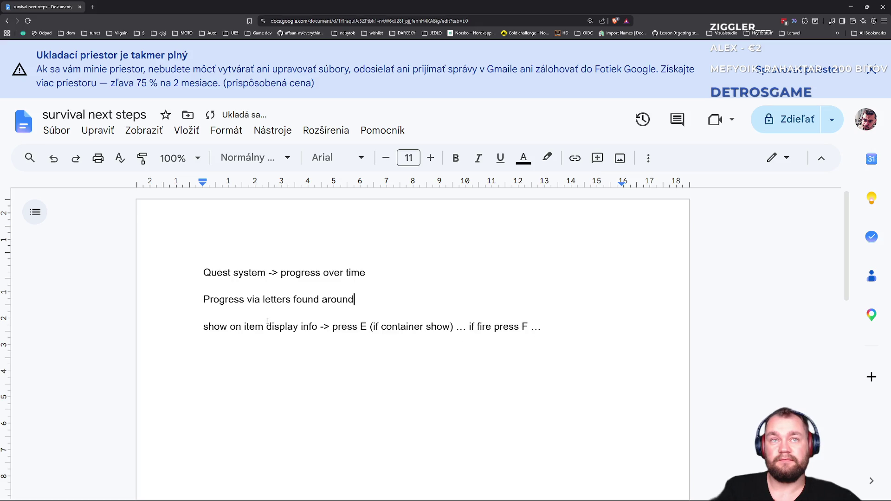
key(Home)
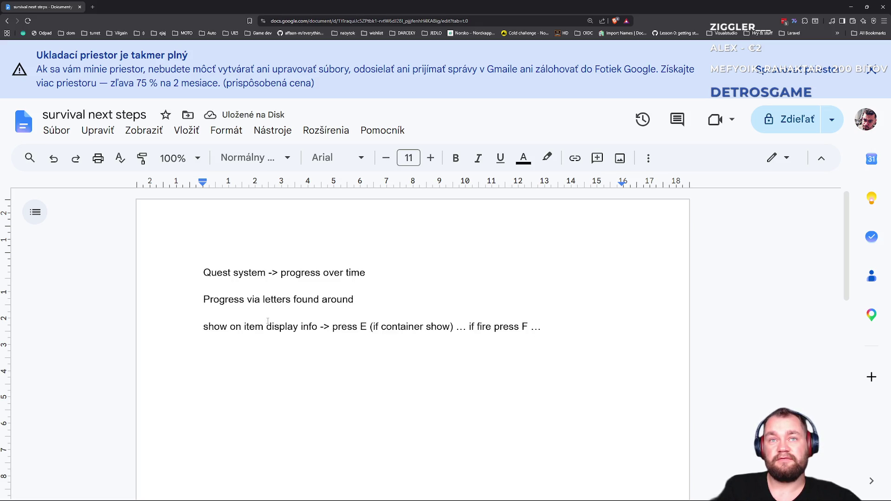
key(End)
key(Up)
key(Down)
key(Up)
key(Down)
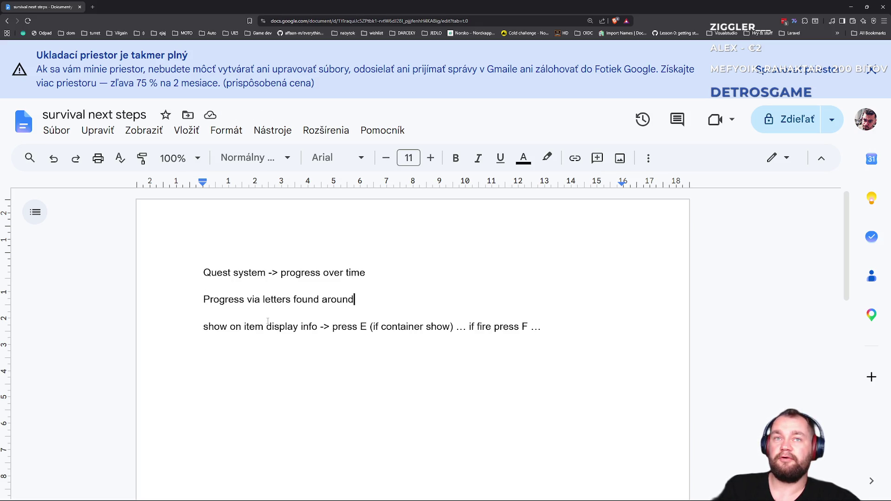
key(BackSpace)
text(d)
key(Home)
text(-)
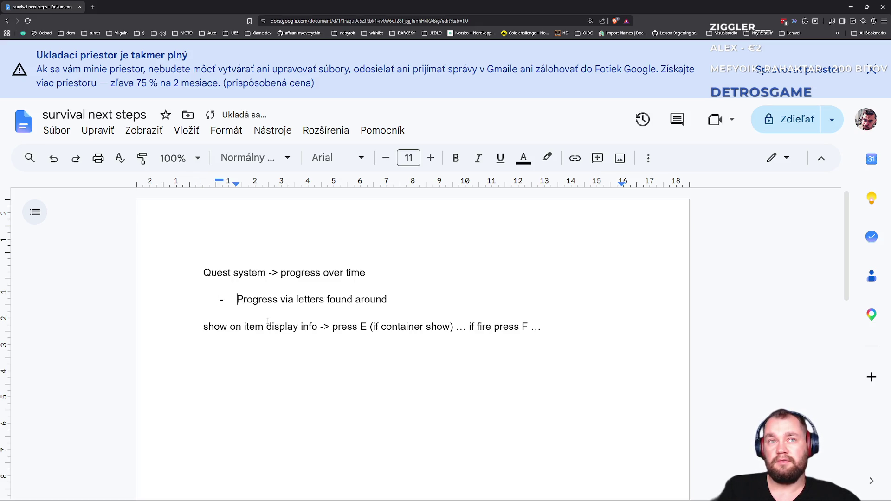
- Add spacing above the 'show on item' note and add the note 'character movement when AIMing'
key(Down)
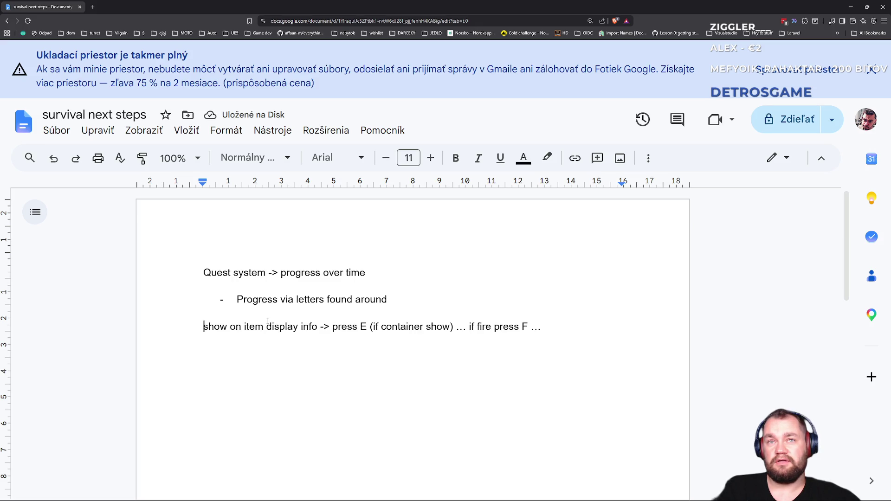
key(End)
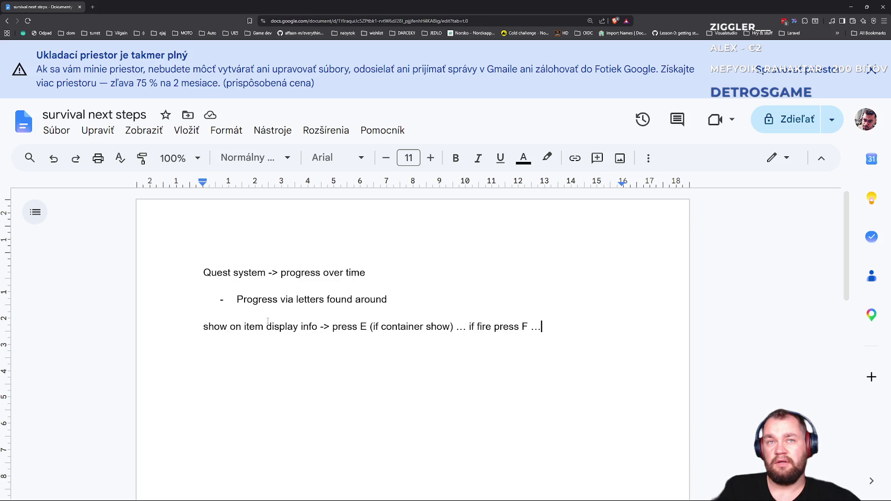
key(Return)
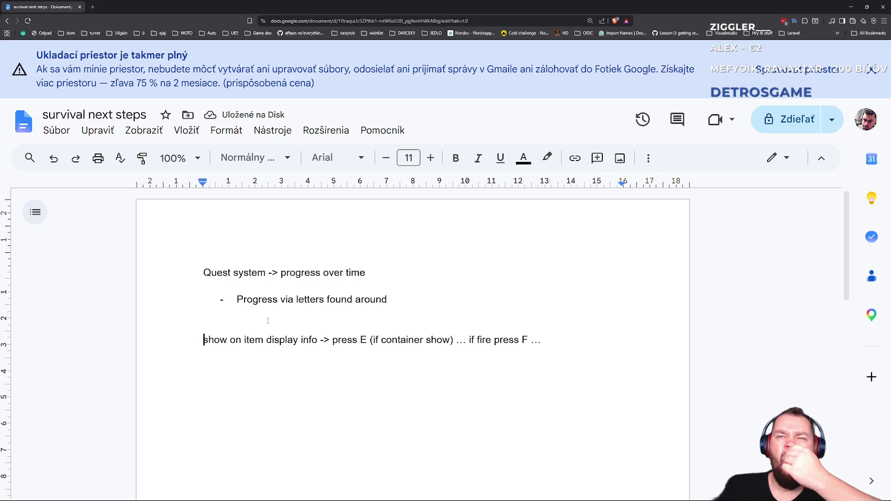
key(End)
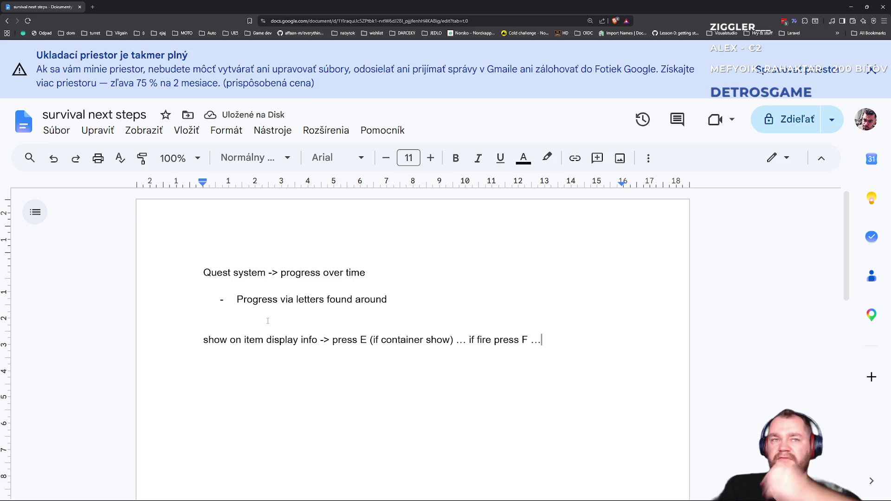
key(Home)
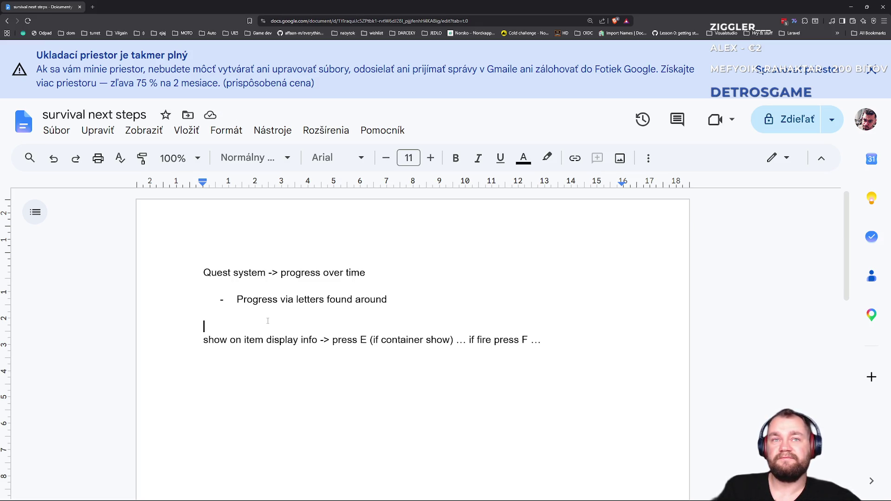
key(Return)
key(Up)
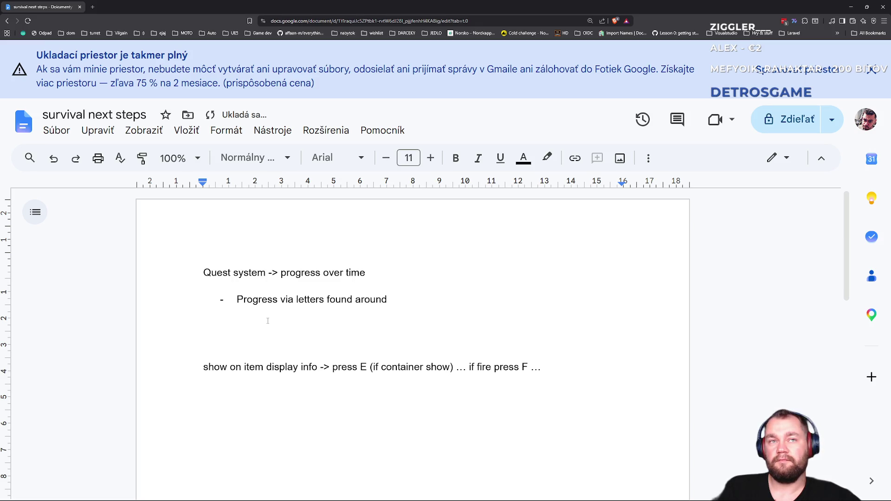
key(Return)
text(charac)
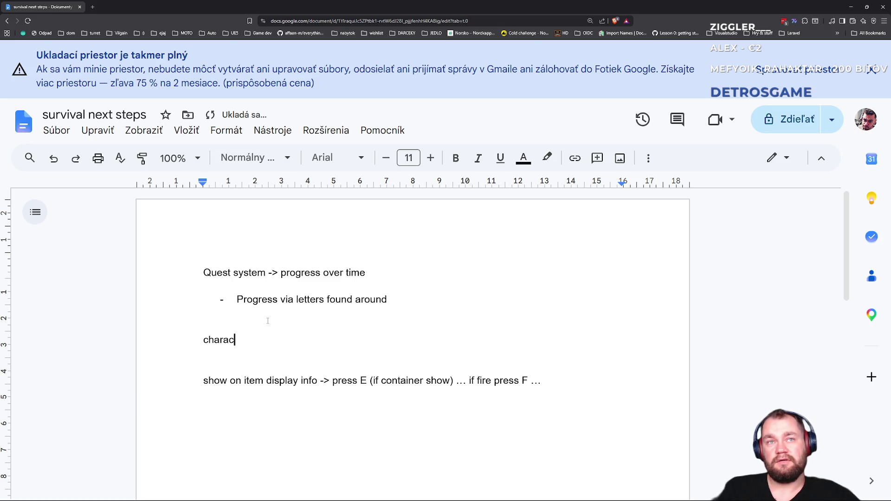
key(BackSpace)
key(BackSpace)
text(act)
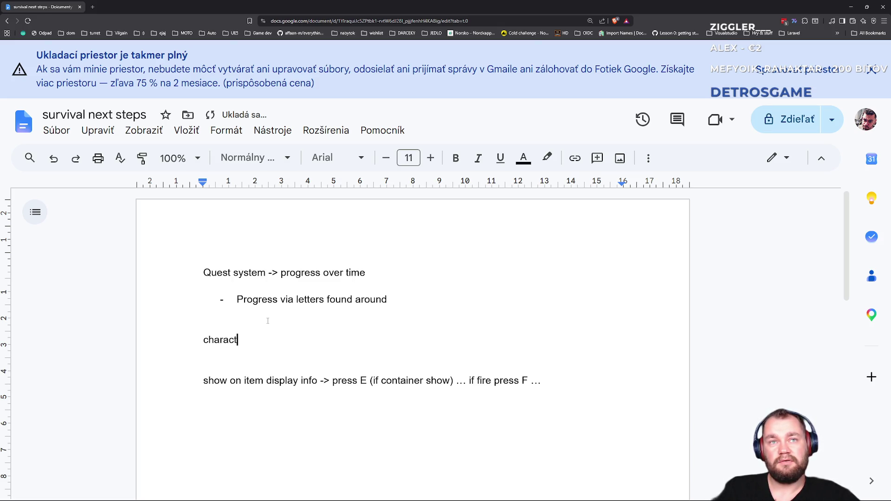
text(er movement whje)
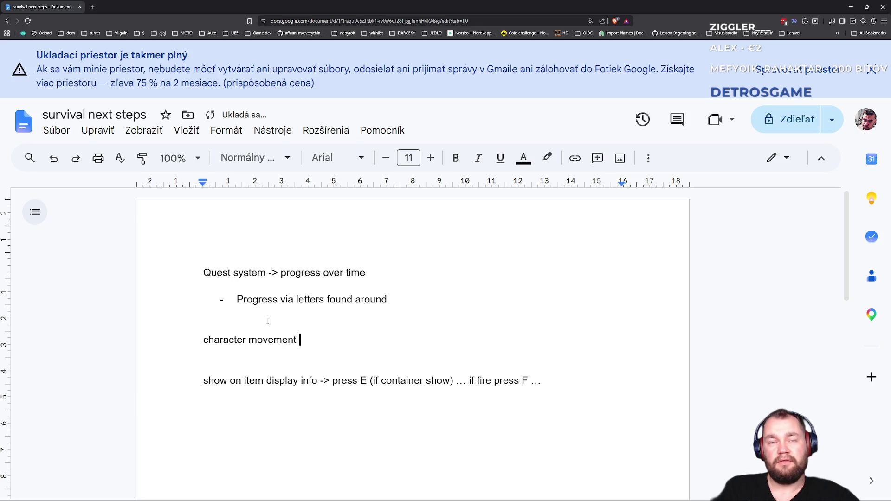
text(n )
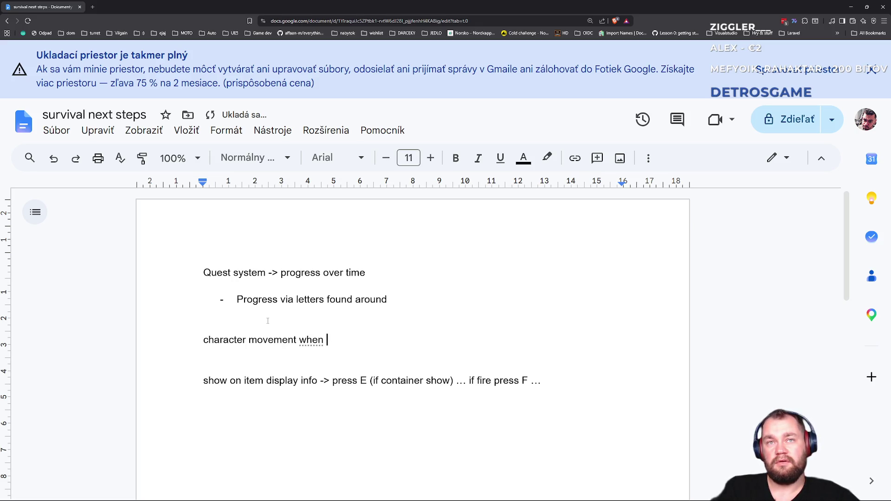
text(AIMing)
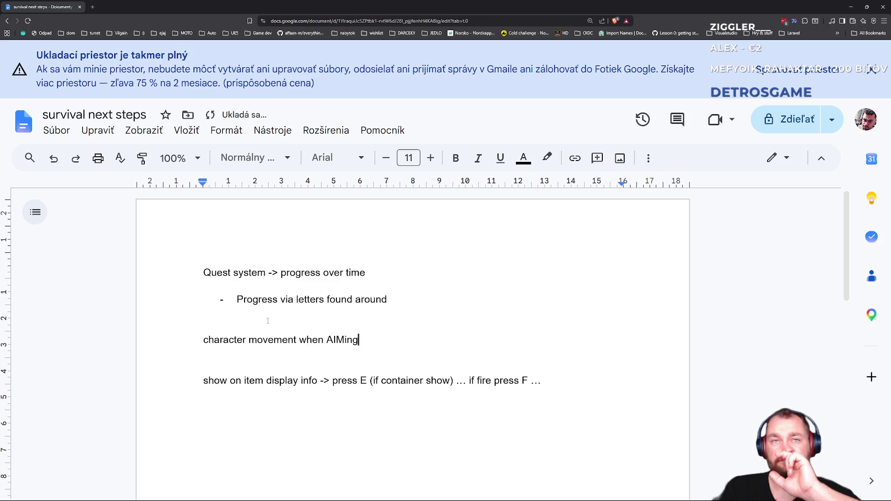
key(Return)
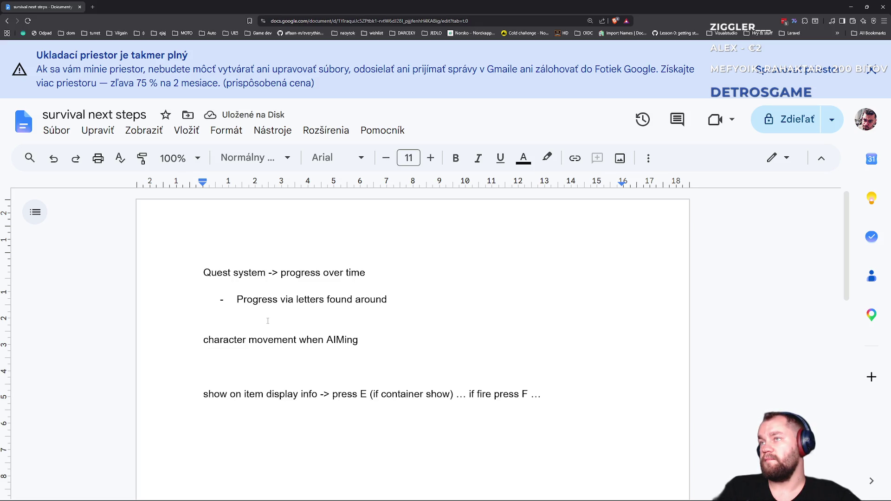
key(Return)
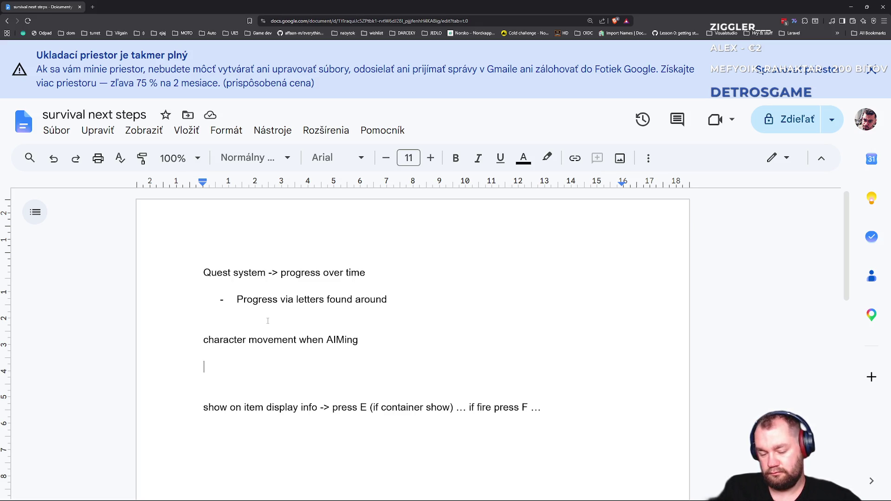
- Add a note to craft the fireplace only when resources are available
text(craft fire)
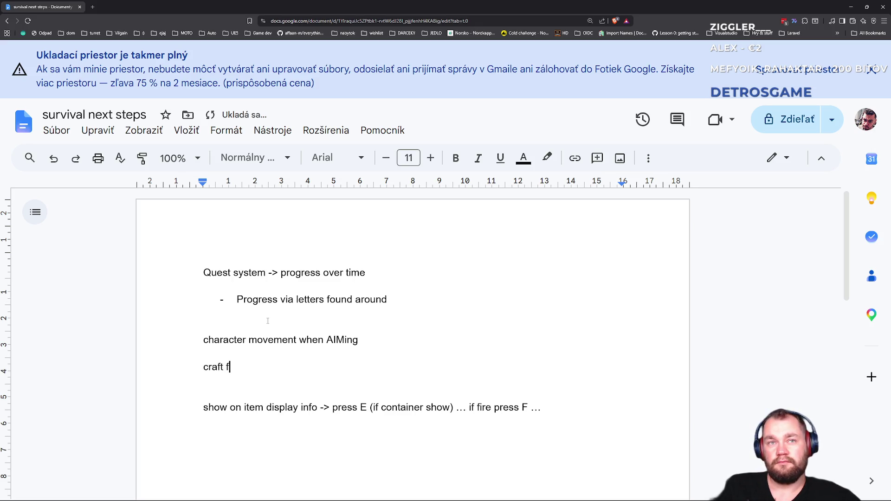
key(BackSpace)
key(BackSpace)
text(replace)
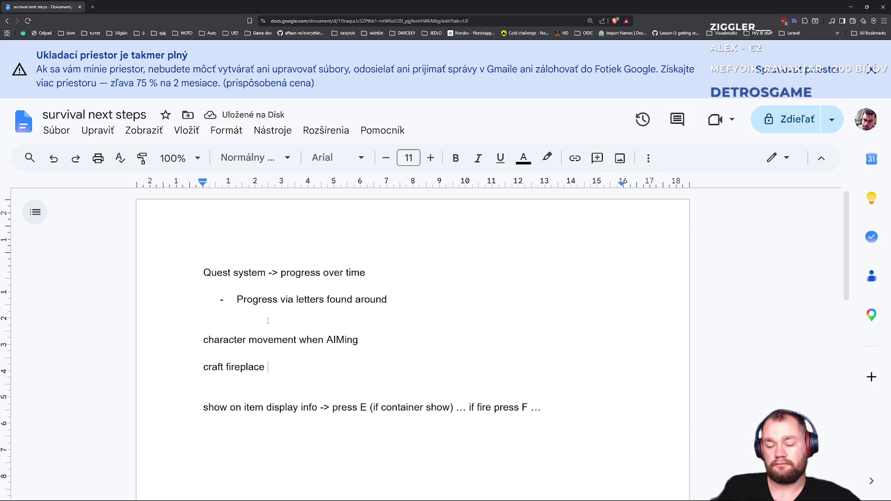
text(only when resources are available)
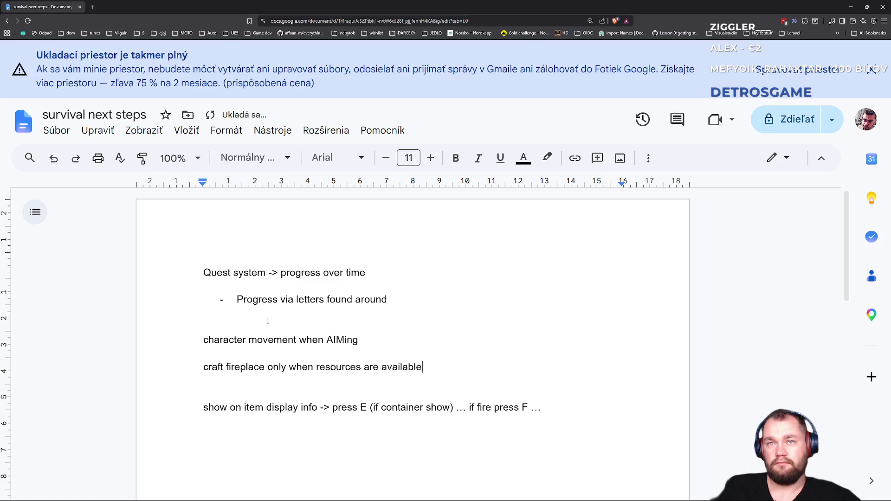
key(Return)
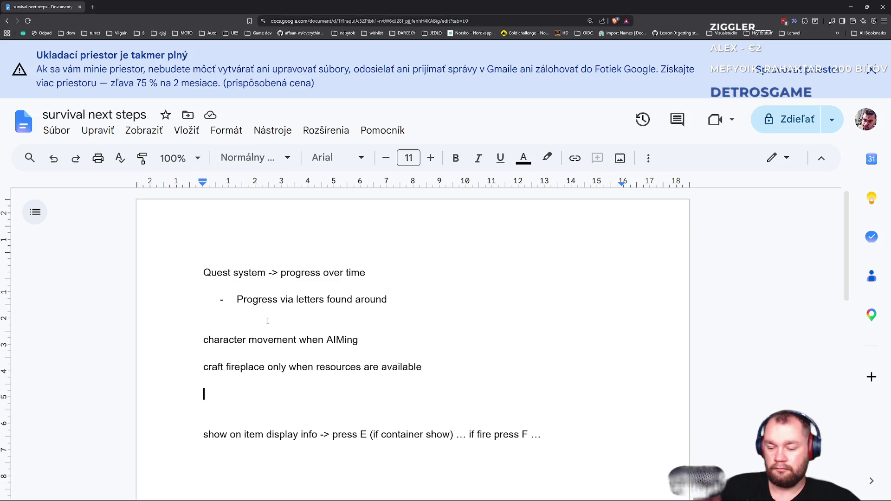
- Type 'AI - dead bodies has to be replicated' below the fireplace note, then return to Unreal
text(A)
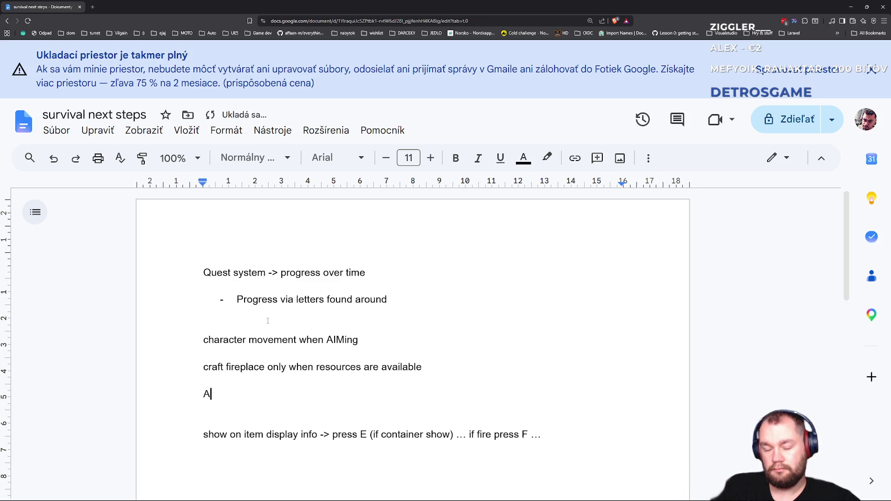
text(I - has)
key(BackSpace)
key(BackSpace)
key(BackSpace)
text(dead bodies has t)
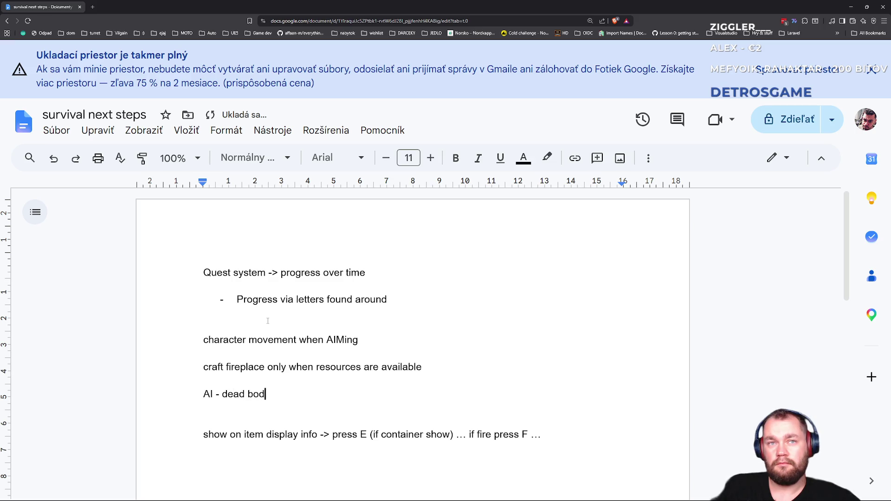
text(o be )
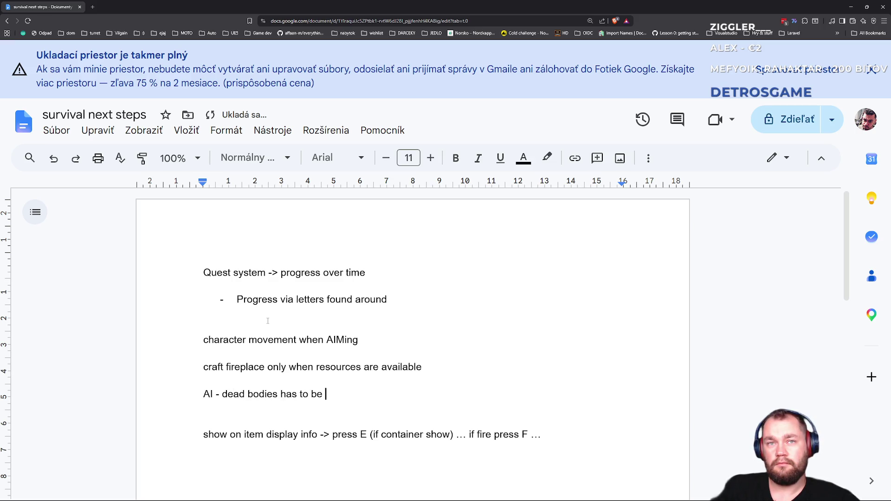
text(replicated)
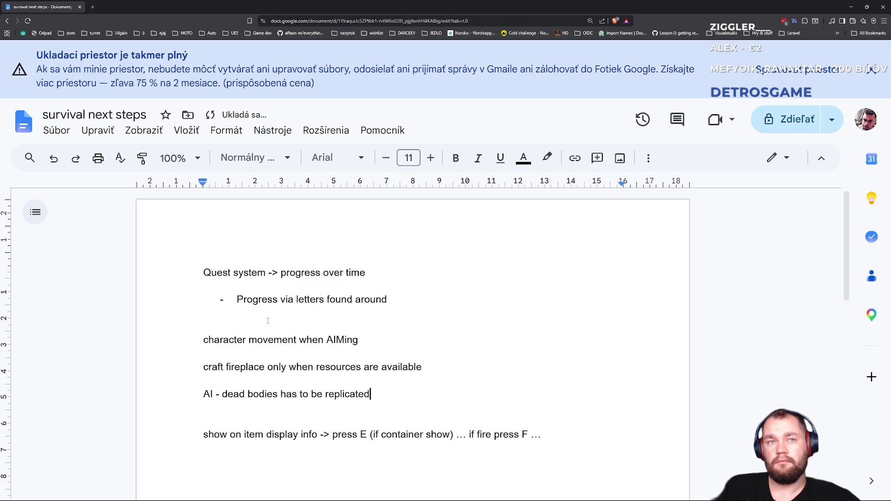
key(Return)
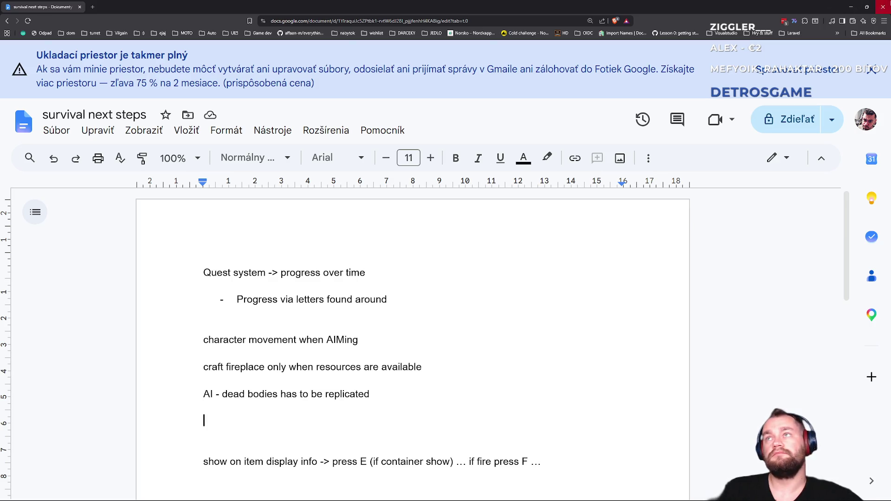
click(850, 6)
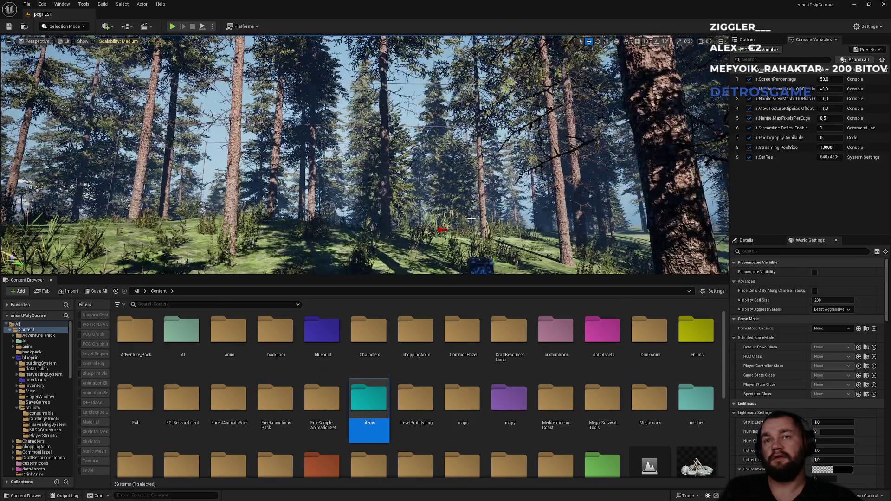
- Open the BP_CustomCamManager Blueprint from the blueprint folder, then close it again
drag(471, 218, 471, 218)
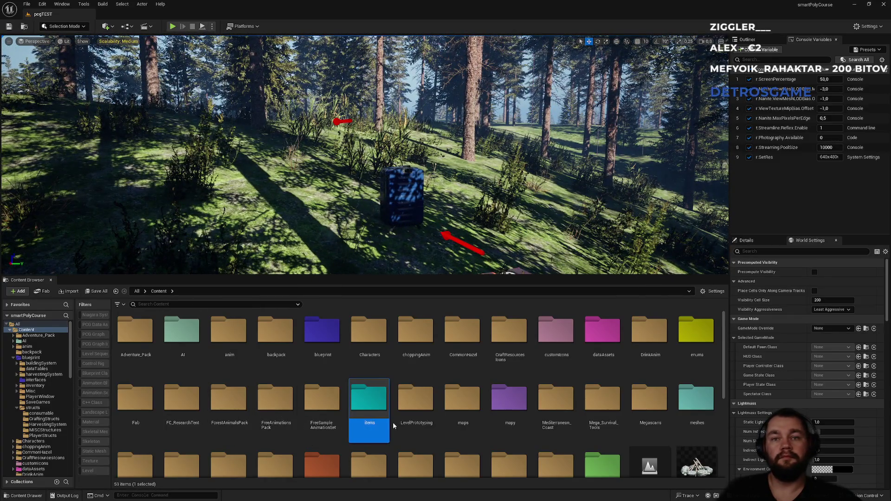
scroll(393, 423, down, 1)
scroll(393, 424, up, 1)
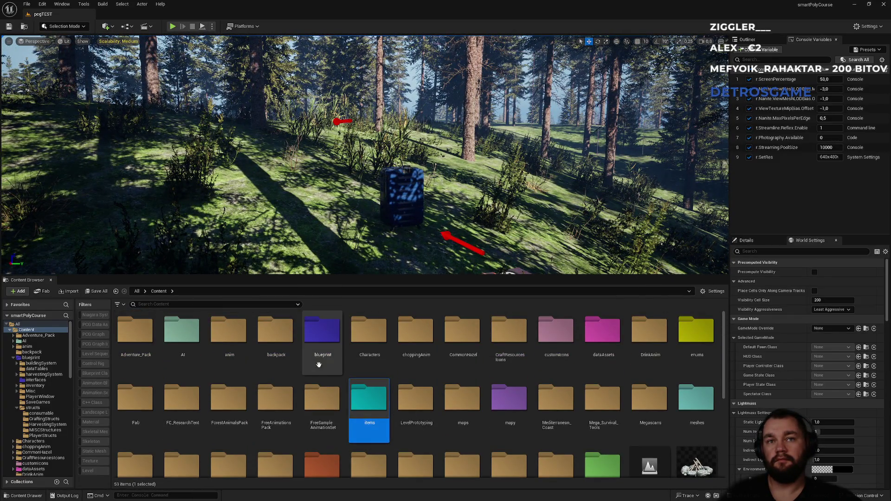
double_click(341, 362)
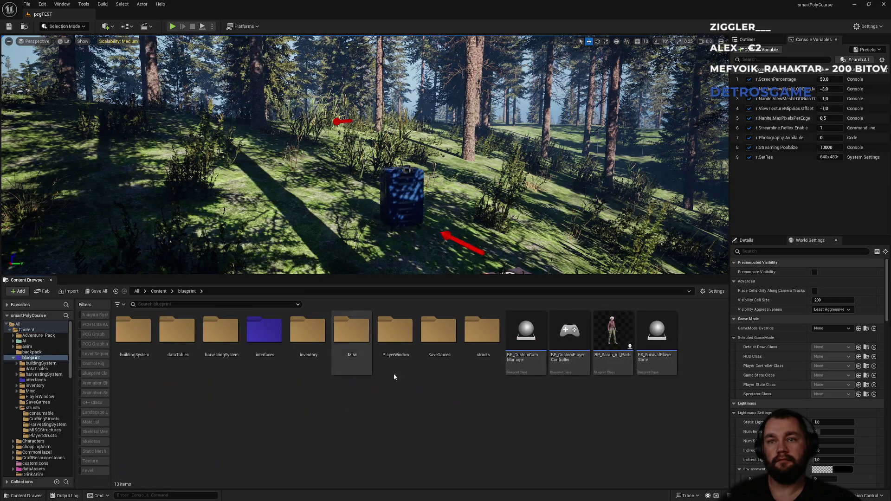
mouse_move(564, 373)
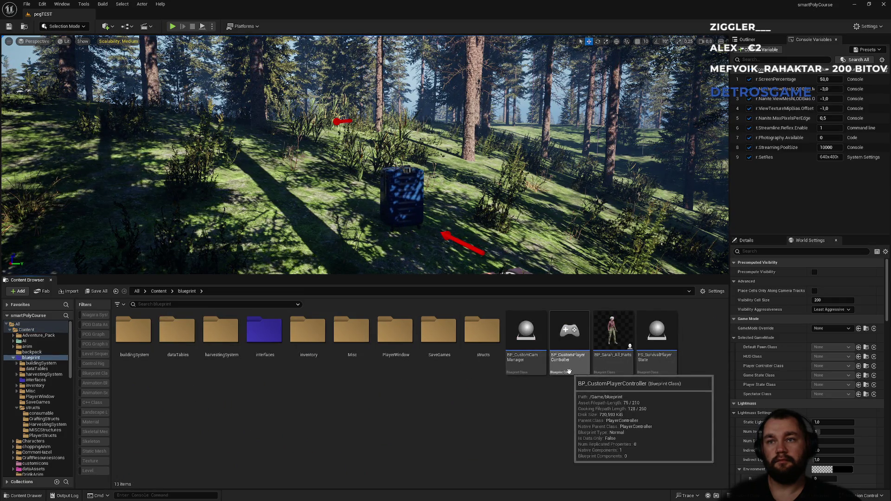
double_click(518, 366)
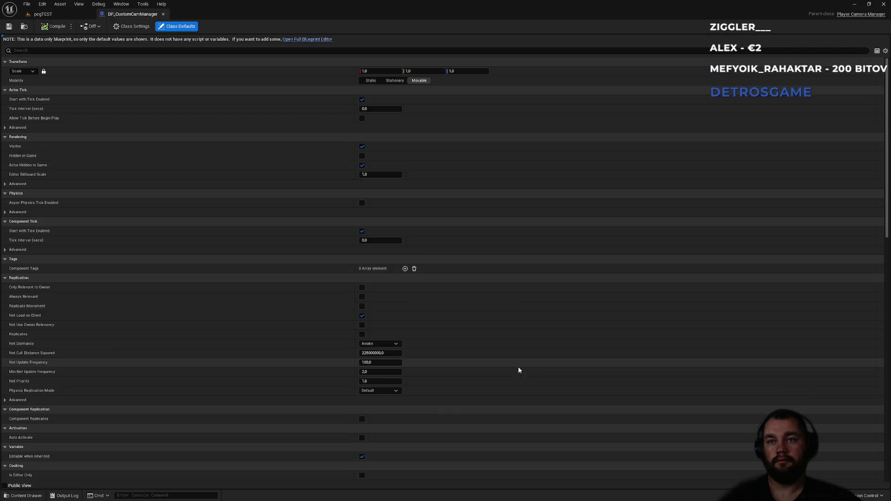
click(163, 14)
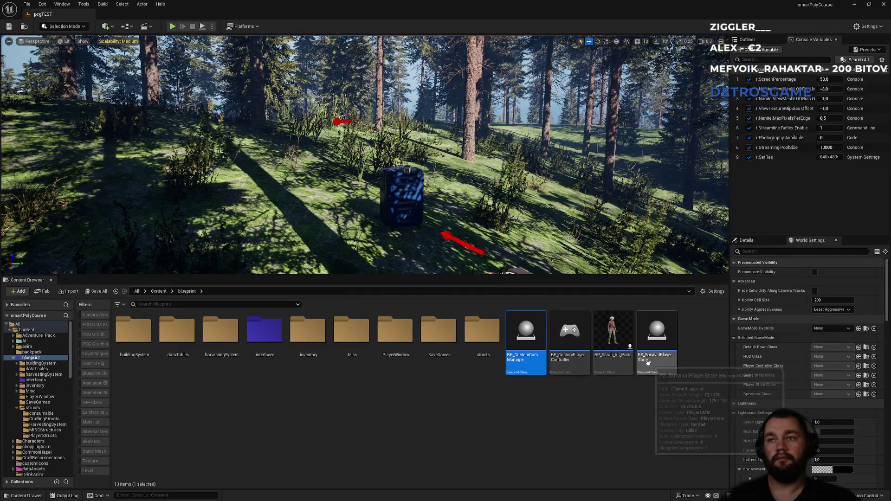
- Open BP_ThirdPersonGameMode from Content > ThirdPerson > Blueprints
click(158, 291)
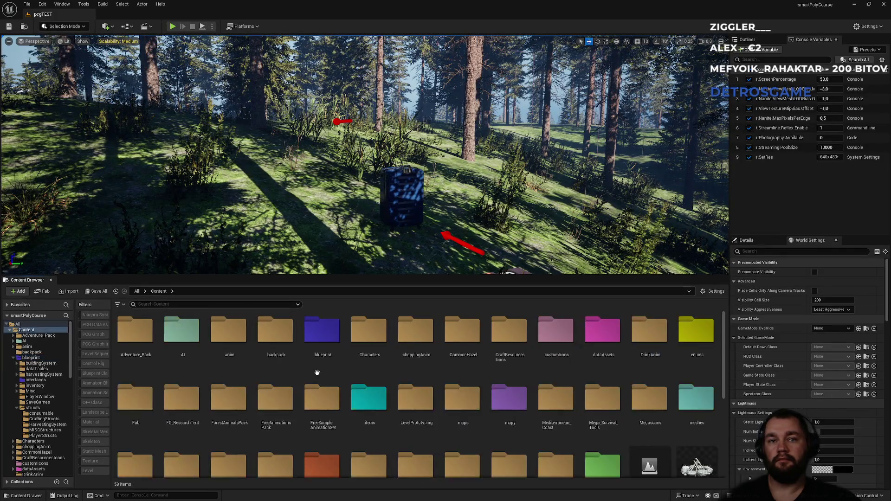
scroll(434, 419, down, 3)
double_click(510, 367)
double_click(148, 364)
double_click(183, 359)
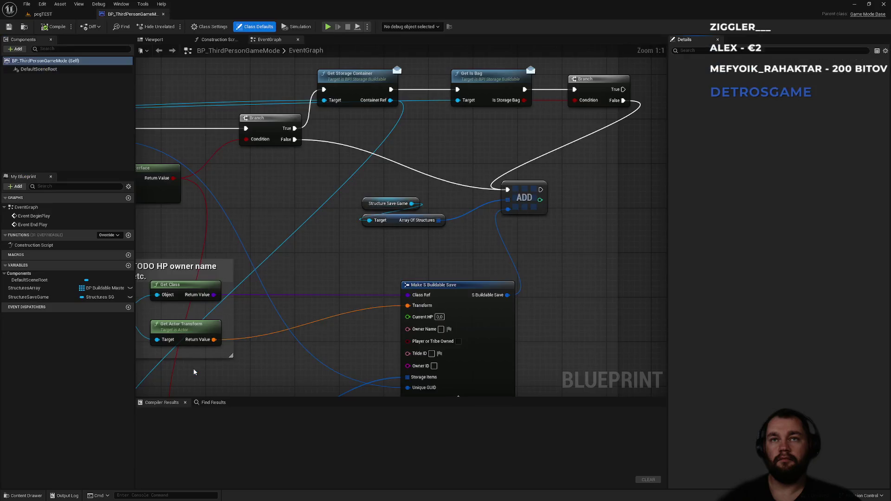
- Delete the debug Print String between the loops and wire Loop Body into For Each Loop with Break
scroll(374, 266, down, 8)
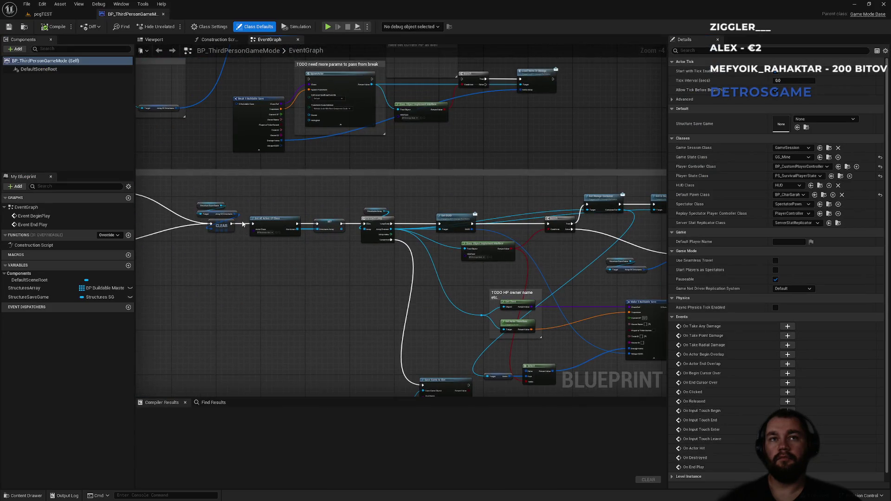
scroll(368, 255, up, 3)
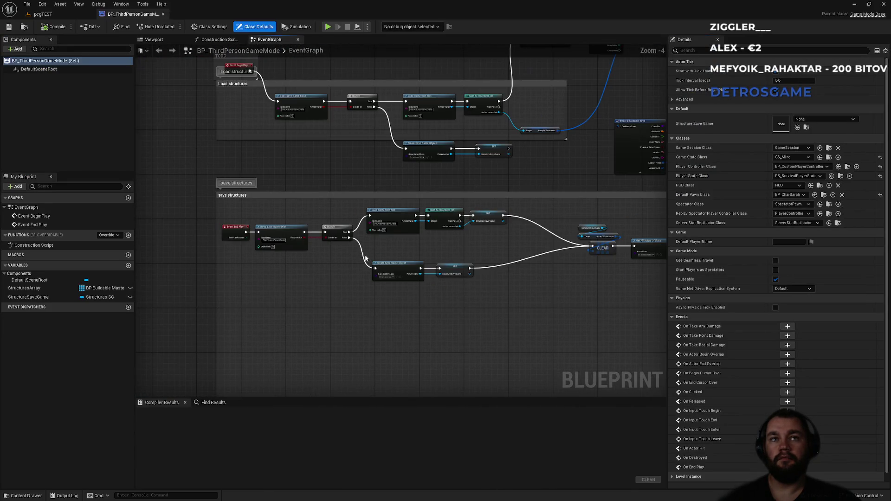
scroll(382, 180, up, 3)
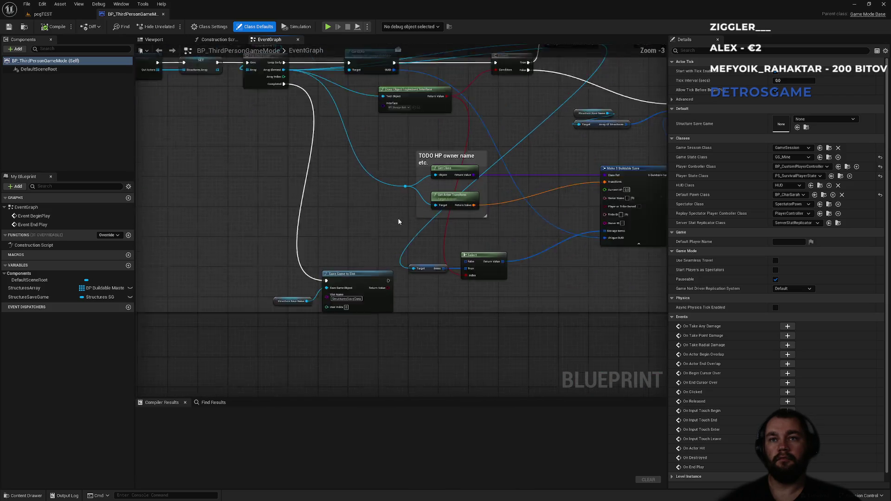
mouse_move(409, 245)
mouse_down()
mouse_move(391, 270)
mouse_move(464, 362)
mouse_move(377, 249)
mouse_move(503, 355)
mouse_up()
mouse_move(470, 208)
mouse_down()
mouse_move(478, 213)
mouse_move(401, 201)
mouse_move(365, 268)
mouse_up()
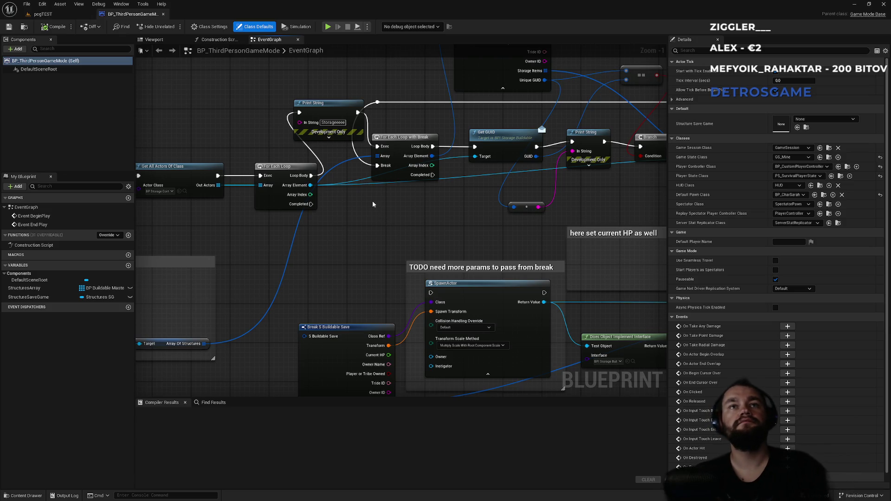
drag(366, 207, 442, 249)
click(389, 145)
key(Delete)
mouse_move(453, 189)
mouse_down()
mouse_move(408, 200)
mouse_move(386, 223)
mouse_up()
drag(494, 262, 296, 283)
click(407, 269)
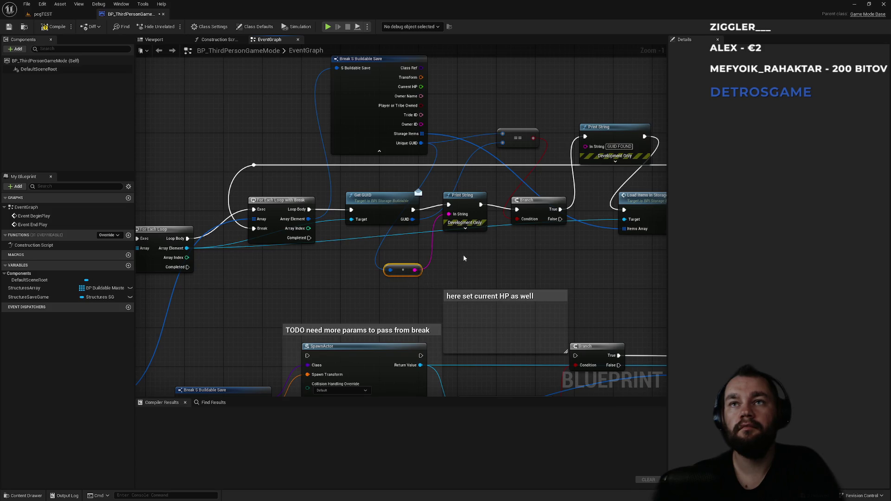
- Delete the reroute and Print String after Get GUID, wiring Get GUID's exec into the Branch
key(Delete)
click(464, 196)
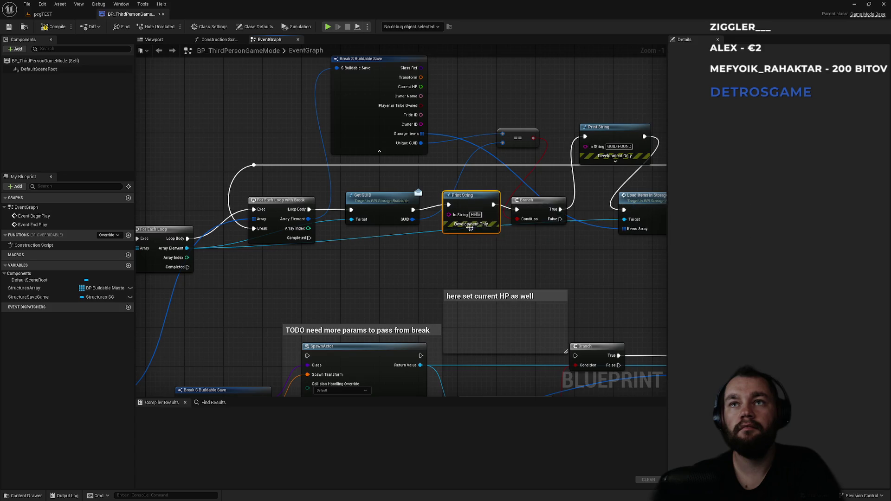
key(Delete)
drag(517, 209, 413, 210)
mouse_move(520, 144)
mouse_down()
mouse_move(406, 163)
mouse_move(351, 139)
mouse_move(362, 260)
mouse_move(361, 200)
mouse_up()
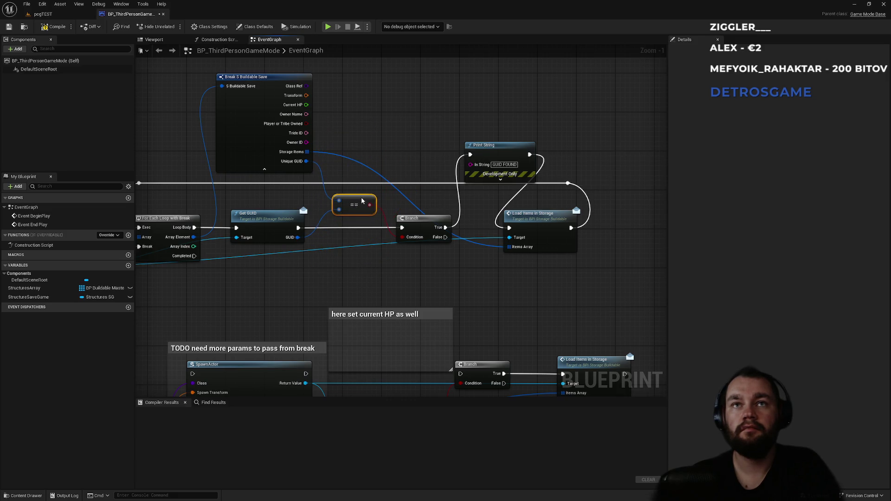
drag(422, 219, 417, 218)
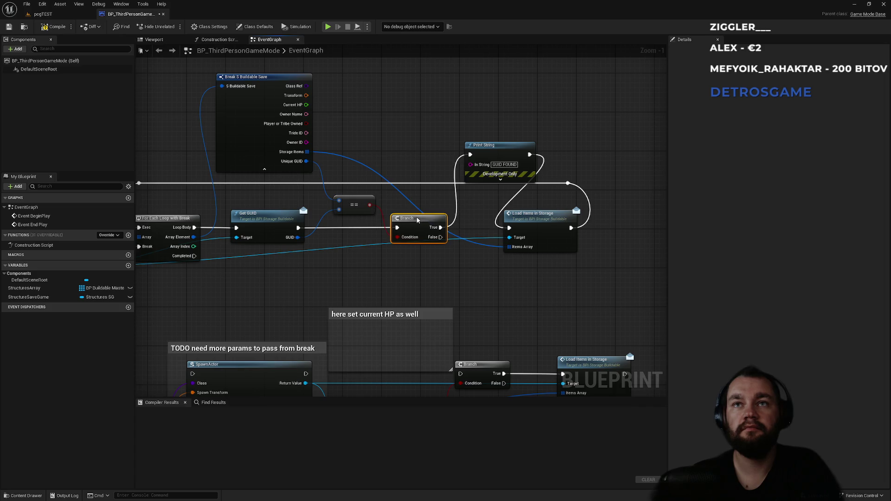
- Delete the 'GUID FOUND' Print String, wire Branch True to Load Items in Storage, tighten the reroute
drag(495, 110, 506, 161)
key(Delete)
mouse_move(441, 227)
mouse_down()
mouse_move(509, 228)
mouse_move(498, 225)
mouse_up()
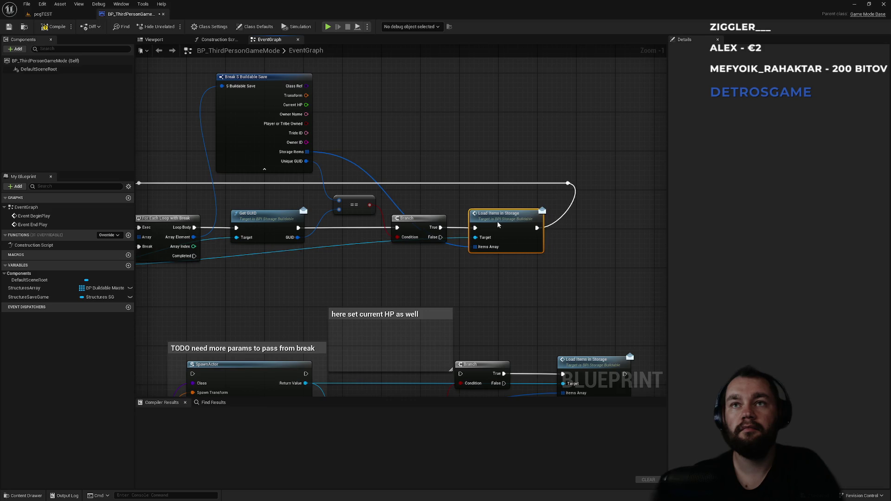
click(568, 184)
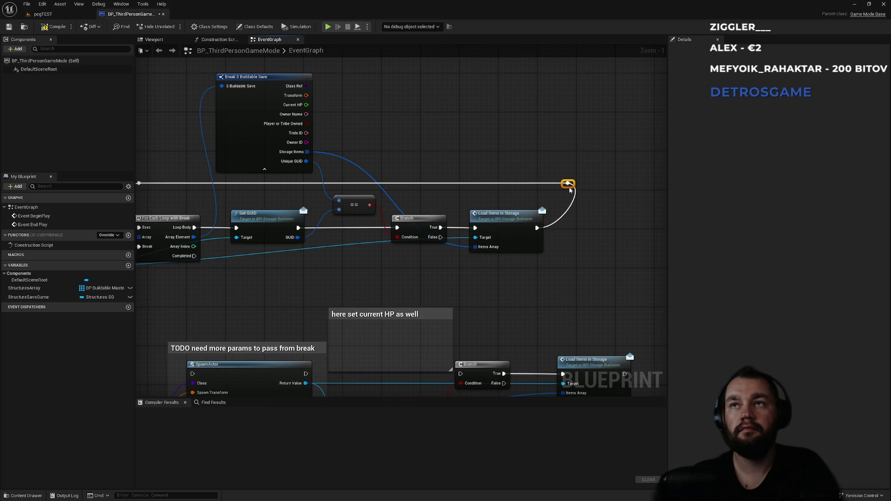
drag(561, 185, 537, 183)
click(433, 204)
mouse_move(434, 204)
mouse_down()
mouse_move(503, 200)
mouse_move(487, 269)
mouse_move(616, 145)
mouse_move(537, 213)
mouse_move(640, 210)
mouse_up()
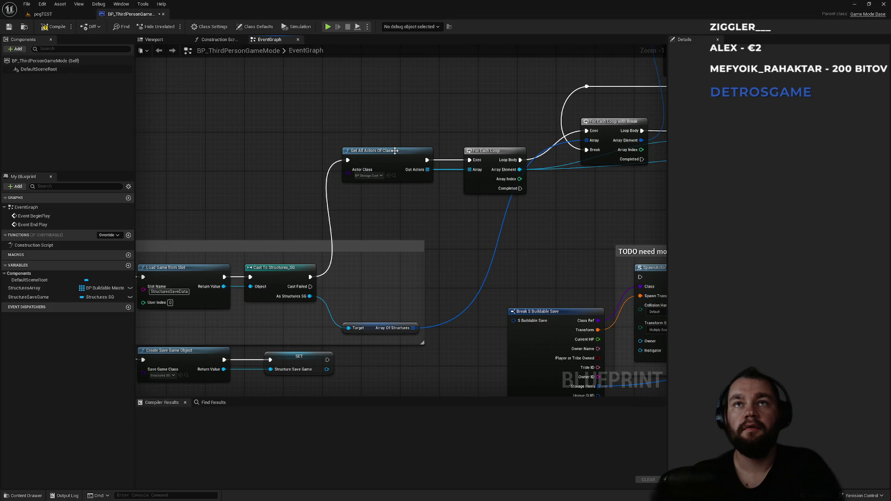
- Drag Event BeginPlay out of the TODO comment into the Load structures comment group
mouse_move(461, 244)
mouse_down()
mouse_move(511, 193)
mouse_move(365, 233)
mouse_move(415, 232)
mouse_up()
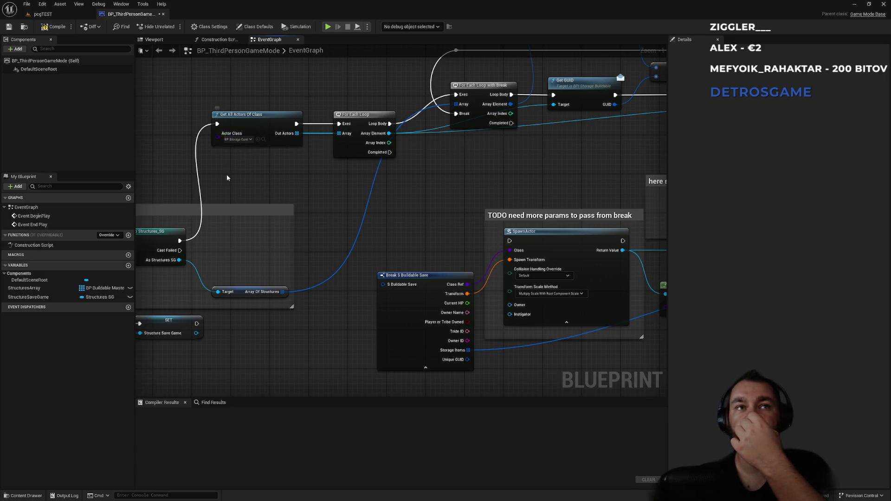
drag(223, 175, 338, 143)
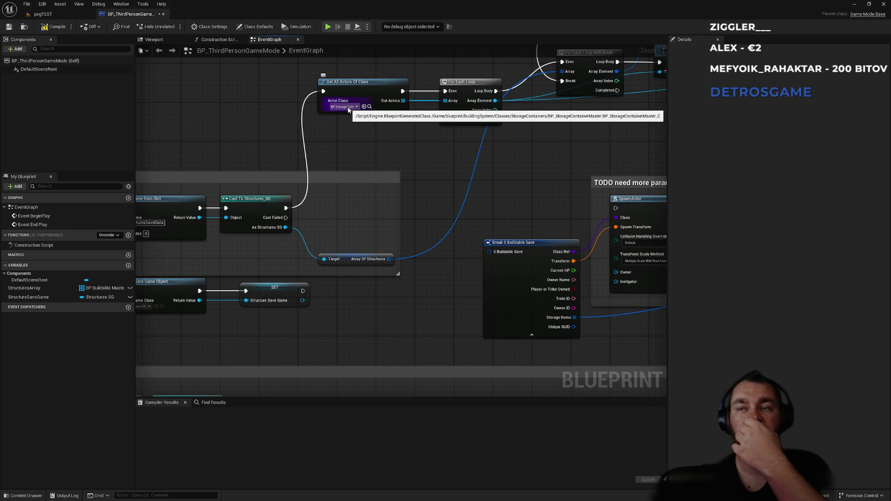
mouse_move(348, 109)
mouse_down()
mouse_move(310, 124)
mouse_move(441, 113)
mouse_move(392, 113)
mouse_move(219, 245)
mouse_up()
drag(270, 130, 378, 137)
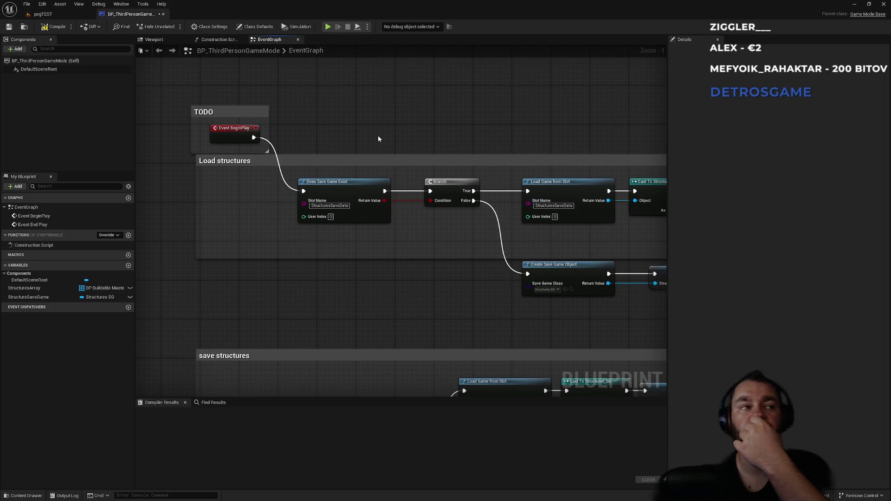
click(252, 112)
drag(238, 131, 233, 185)
mouse_move(320, 78)
mouse_down()
mouse_move(269, 135)
mouse_move(430, 117)
mouse_move(302, 119)
mouse_up()
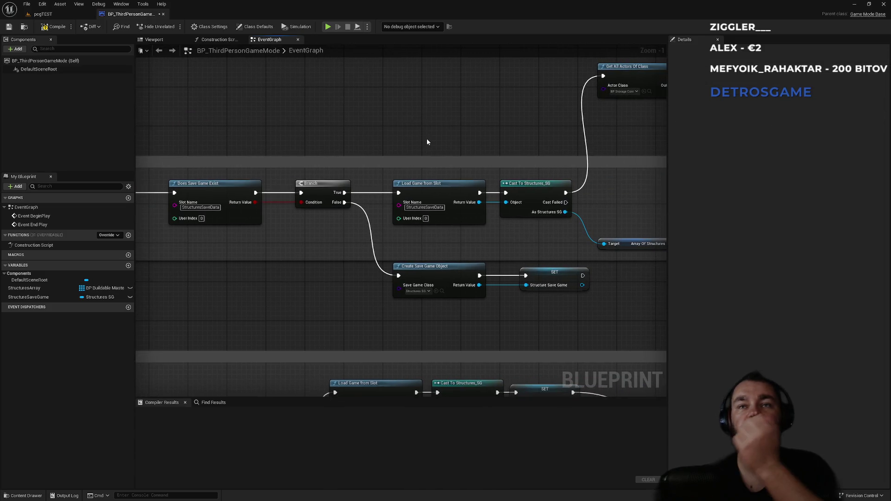
- Review the For Each Loop, SpawnActor, Does Object Implement Interface and Load Game from Slot chain
mouse_move(506, 152)
mouse_down()
mouse_move(338, 145)
mouse_move(171, 158)
mouse_up()
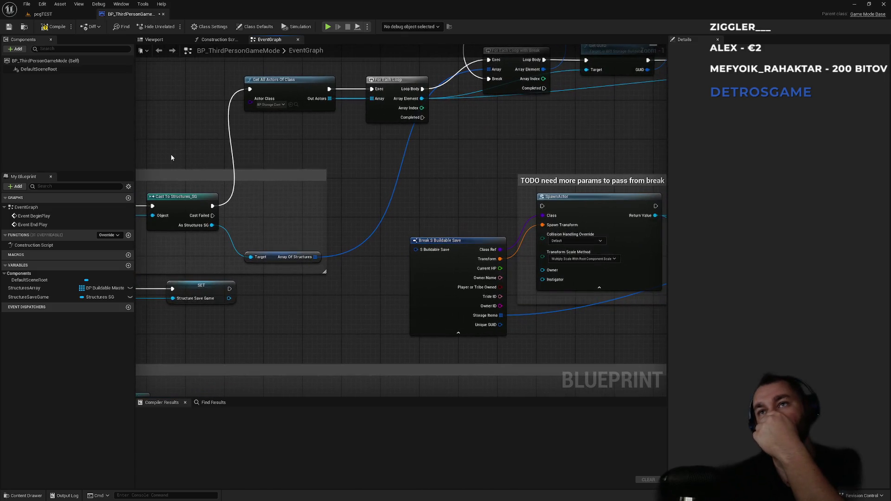
drag(470, 226, 277, 226)
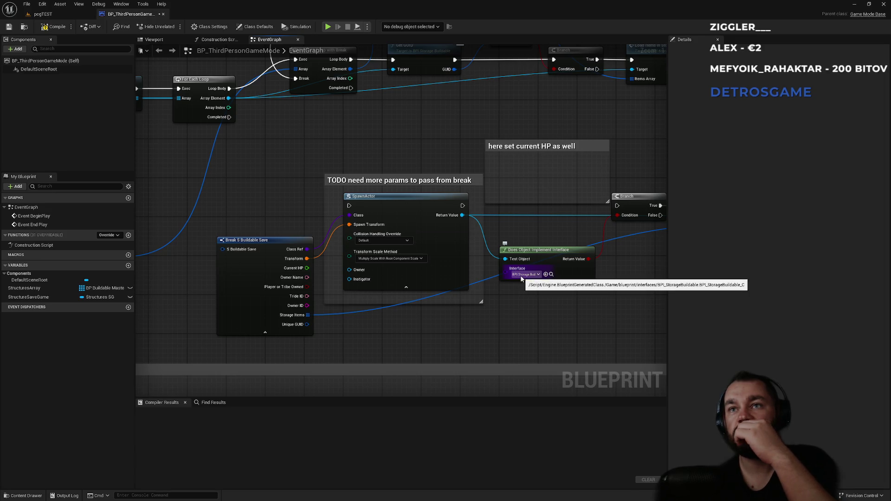
mouse_move(558, 237)
mouse_down()
mouse_move(380, 253)
mouse_move(374, 308)
mouse_move(382, 278)
mouse_move(422, 270)
mouse_move(453, 282)
mouse_move(510, 223)
mouse_move(436, 225)
mouse_move(389, 243)
mouse_move(459, 213)
mouse_up()
scroll(452, 279, down, 1)
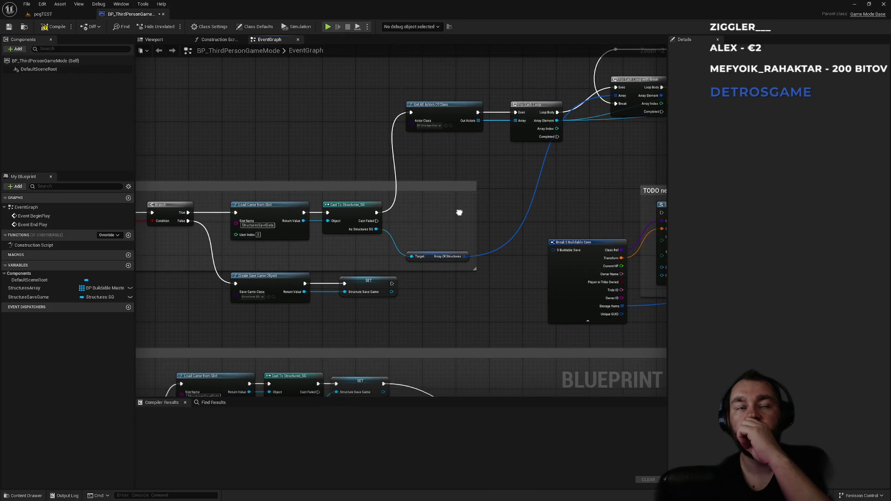
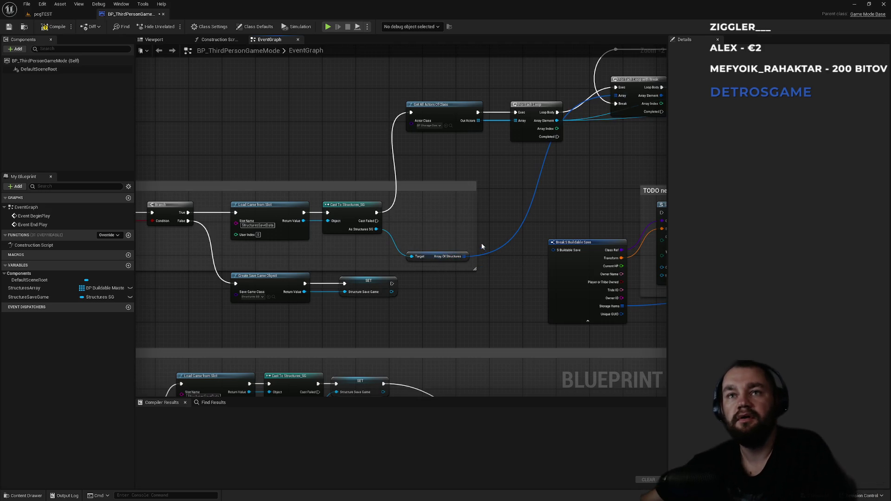
- Select the Array Of Structures node and wrap it in a comment titled 'TODO foreach everything out of storage container to spawn it'
drag(489, 250, 454, 288)
key(c)
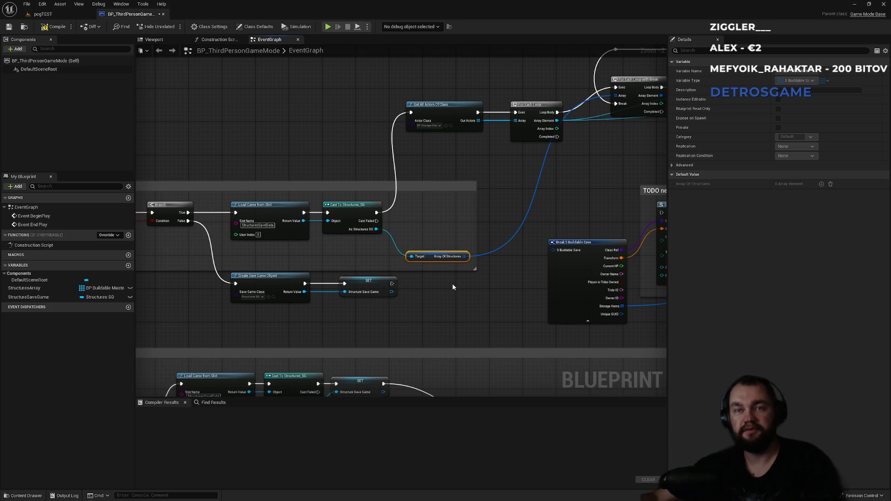
text(TODO foreach ev)
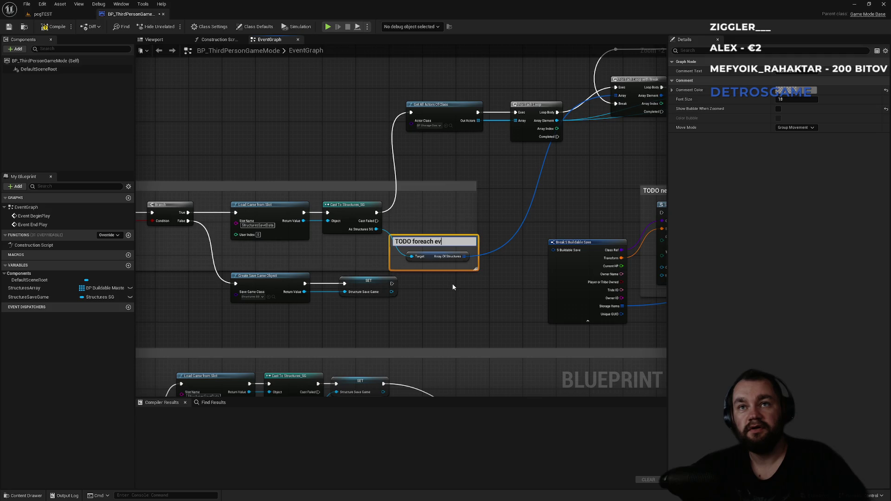
text(thing out f storage container to)
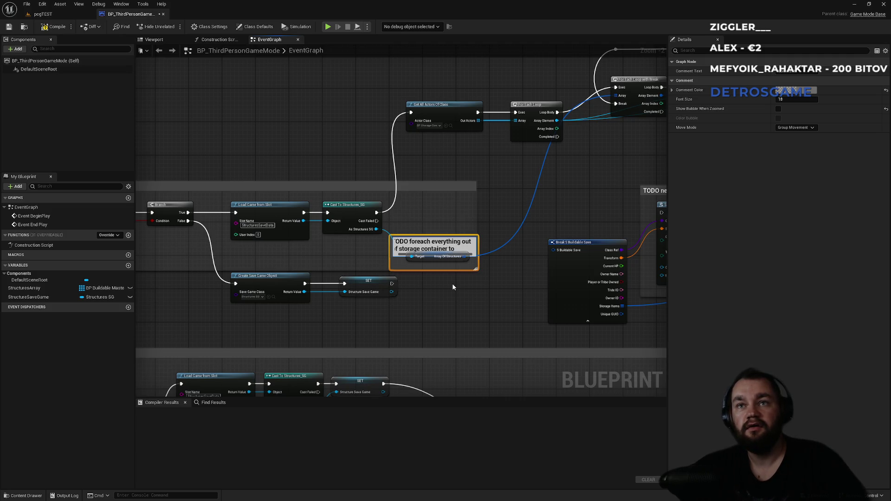
text(awn)
key(Return)
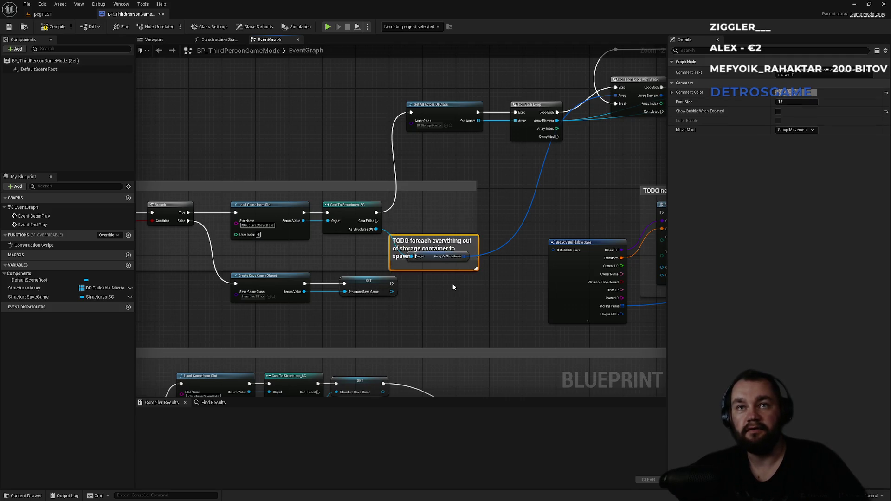
click(449, 288)
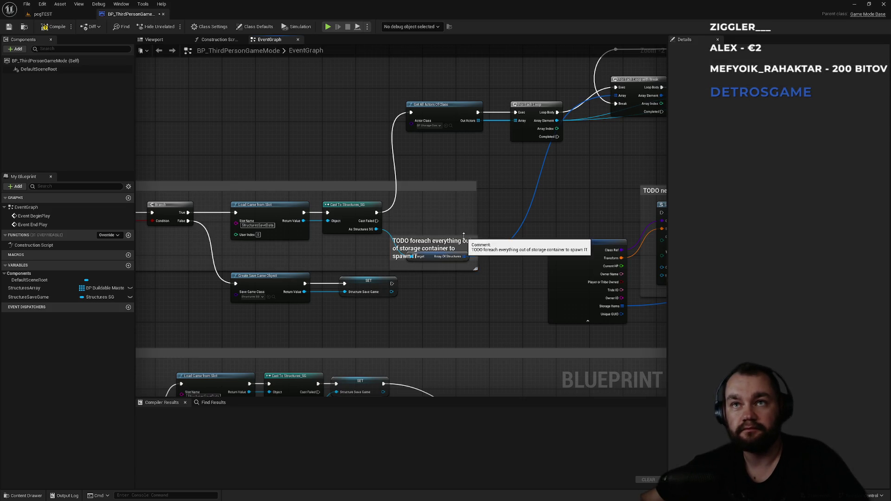
- Pan along the load graph from Load Game from Slot past SpawnActor to the Branch and Load Items in Storage nodes
scroll(509, 204, up, 1)
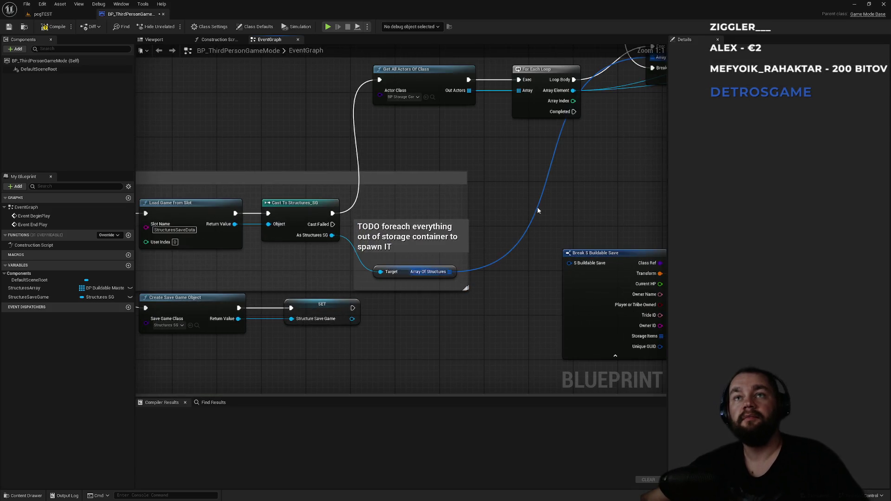
scroll(506, 209, up, 1)
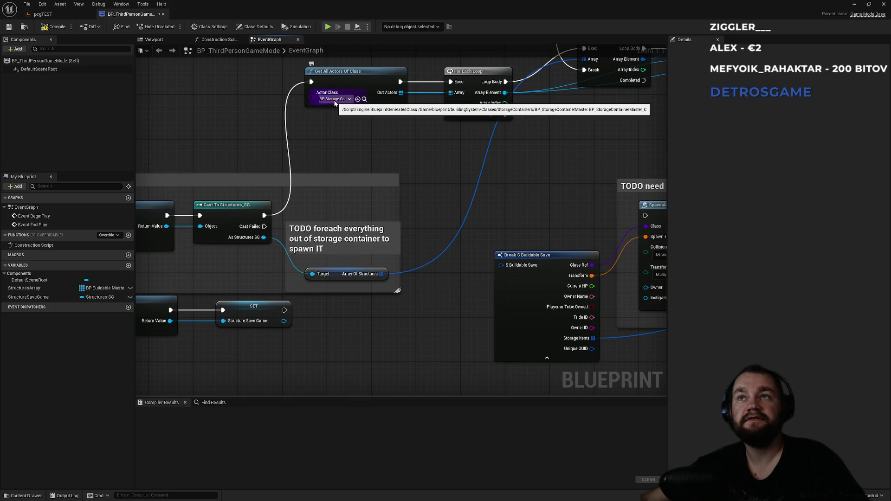
drag(314, 139, 415, 149)
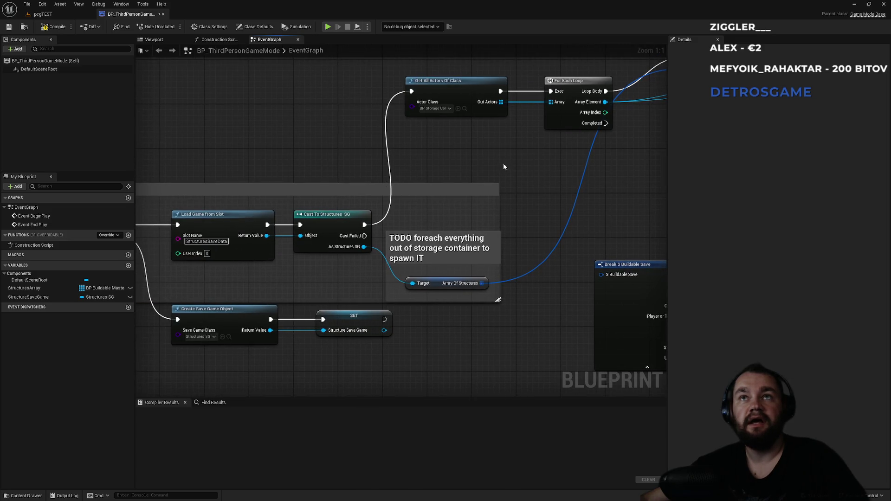
drag(503, 163, 434, 154)
drag(488, 206, 335, 188)
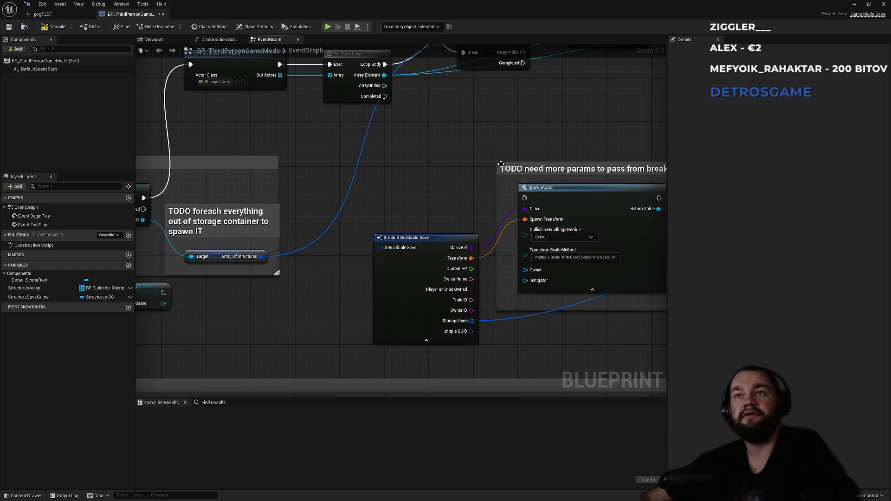
drag(510, 162, 358, 175)
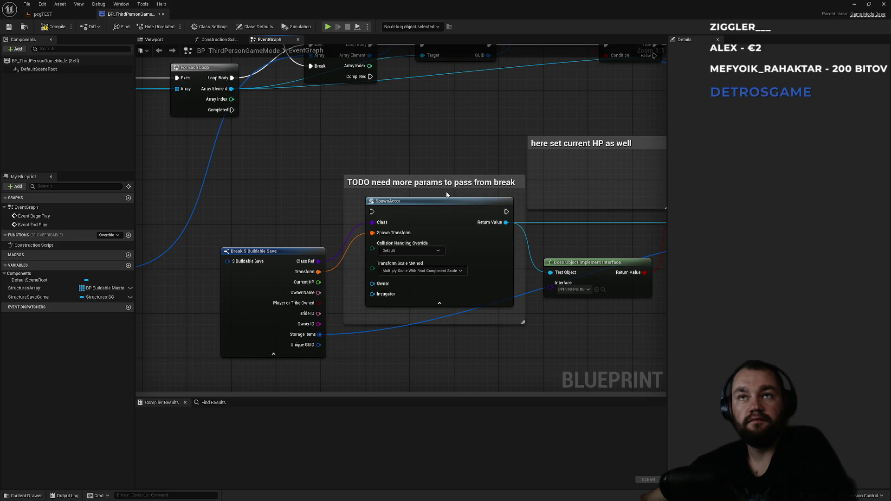
mouse_move(469, 150)
mouse_down()
mouse_move(385, 149)
mouse_move(377, 157)
mouse_up()
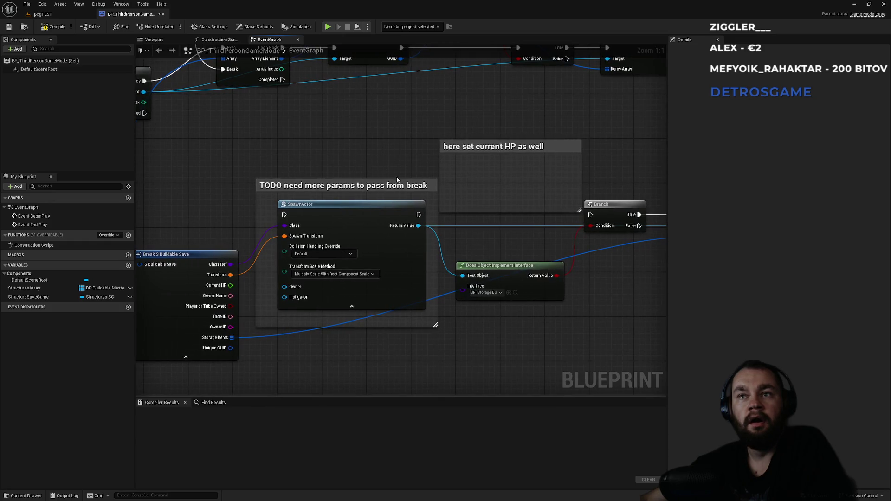
mouse_move(508, 237)
mouse_down()
mouse_move(337, 238)
mouse_move(424, 231)
mouse_up()
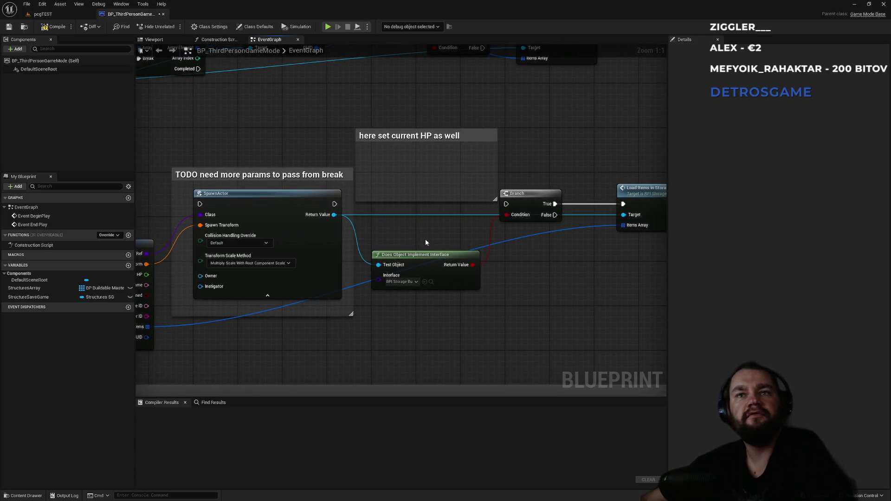
- Inspect the Does Object Implement Interface and Load Items in Storage nodes, then reframe around SpawnActor
click(423, 261)
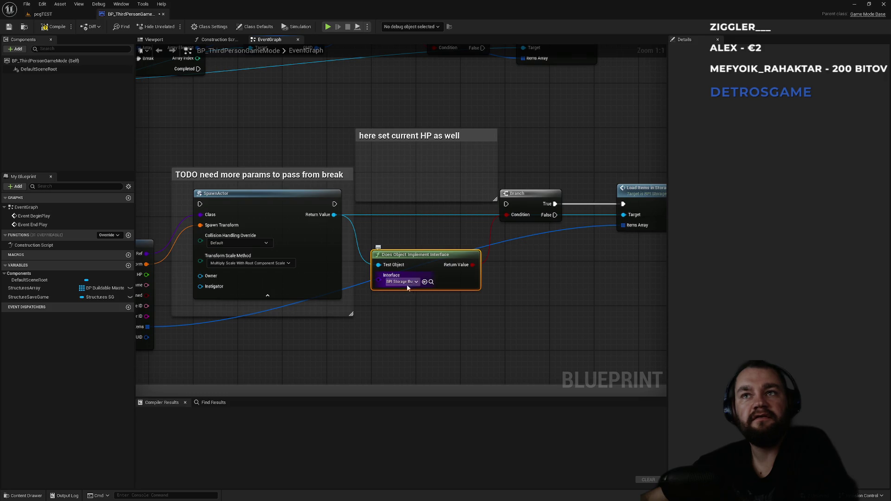
mouse_move(432, 246)
mouse_down()
mouse_move(457, 196)
mouse_move(542, 281)
mouse_up()
click(541, 280)
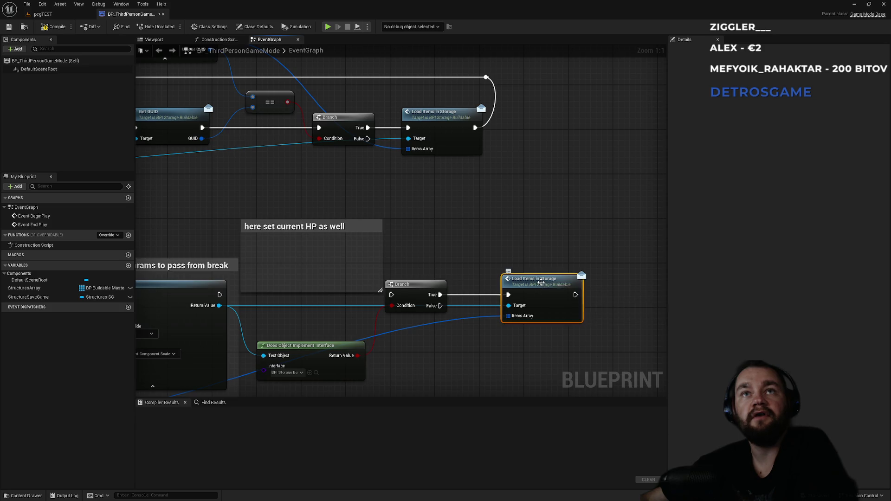
drag(472, 248, 571, 256)
mouse_move(439, 187)
mouse_down()
mouse_move(452, 241)
mouse_move(468, 258)
mouse_move(412, 179)
mouse_up()
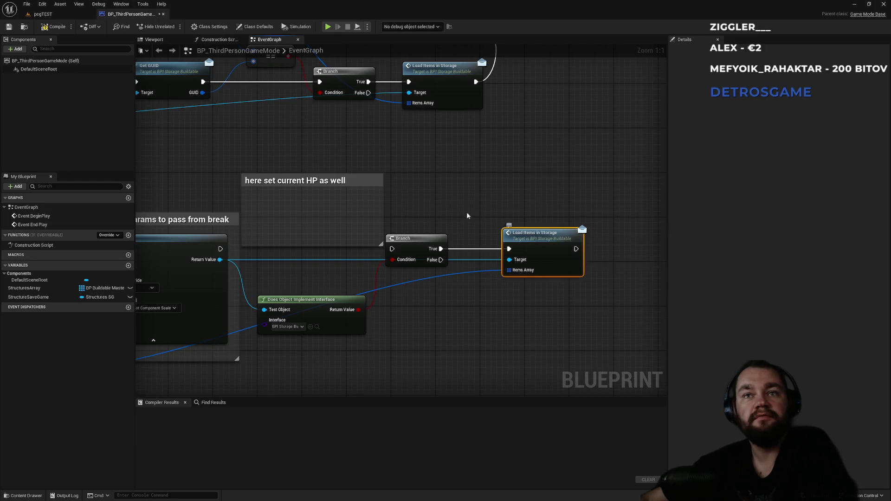
drag(475, 216, 657, 156)
scroll(657, 156, down, 2)
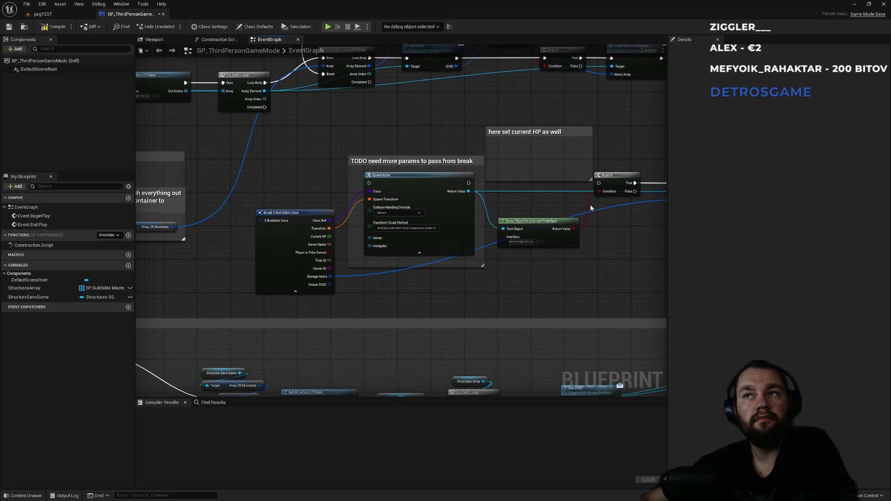
drag(591, 209, 527, 230)
- Delete the Branch and Does Object Implement Interface nodes that follow SpawnActor
click(563, 204)
key(Delete)
drag(502, 263, 502, 250)
key(Delete)
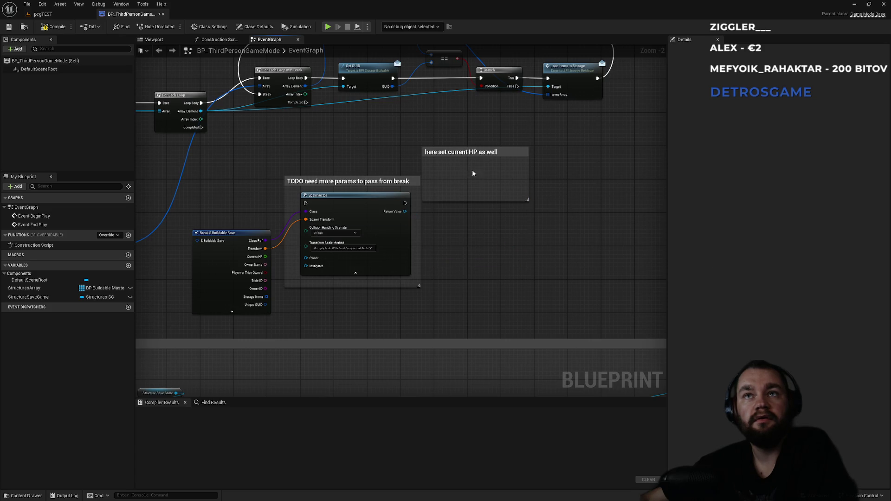
- Bring the TODO comment and Break S Buildable Save node into view and show its pin options
scroll(466, 241, up, 2)
mouse_move(553, 222)
mouse_down()
mouse_move(336, 180)
mouse_move(465, 167)
mouse_move(434, 177)
mouse_up()
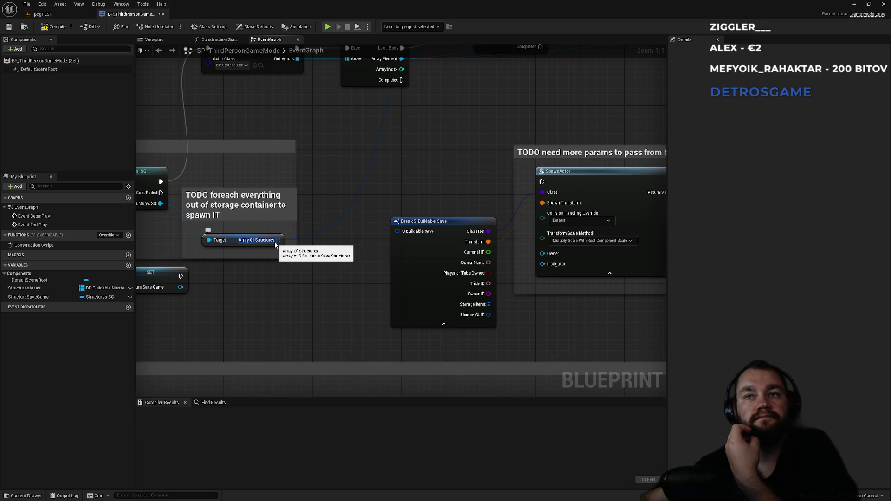
click(456, 227)
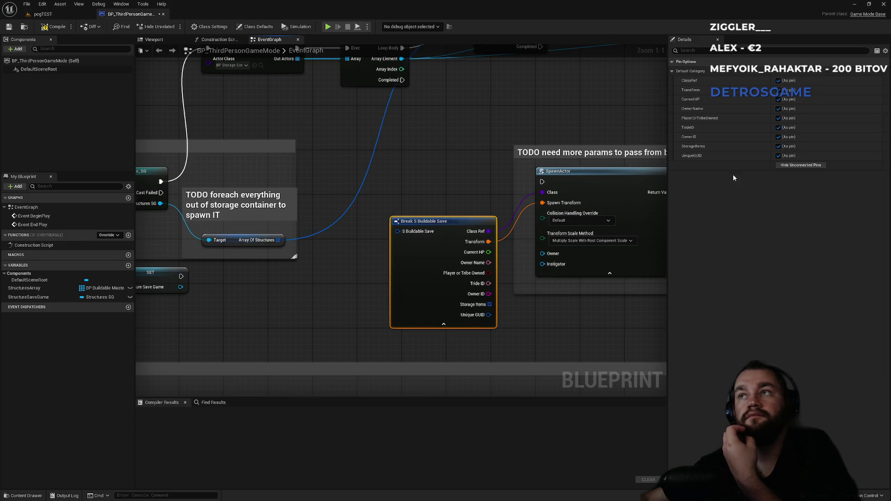
- Hide the Break node's unconnected pins and add a For Each Loop over Array Of Structures
click(791, 165)
click(439, 193)
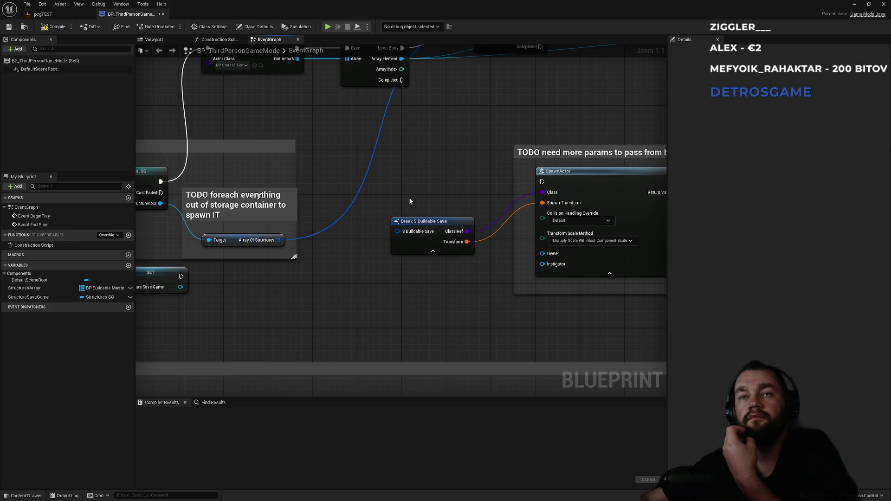
mouse_move(330, 226)
mouse_down()
mouse_move(355, 226)
mouse_move(404, 177)
mouse_up()
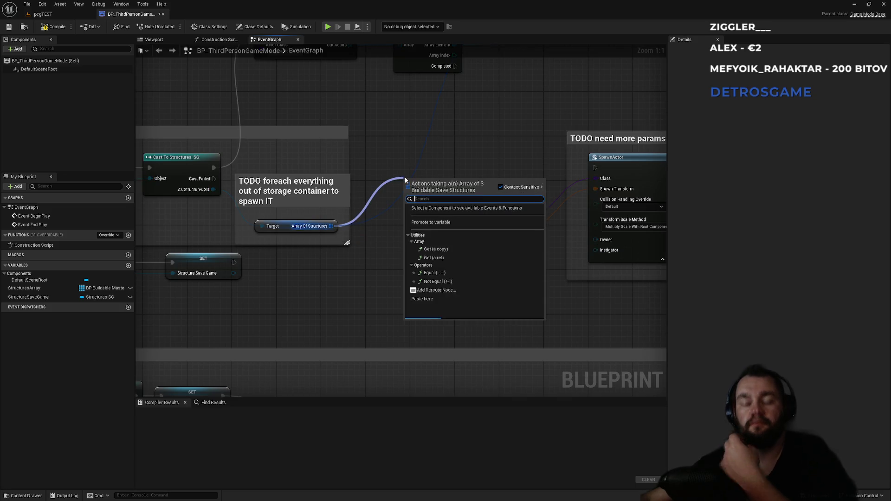
text(for)
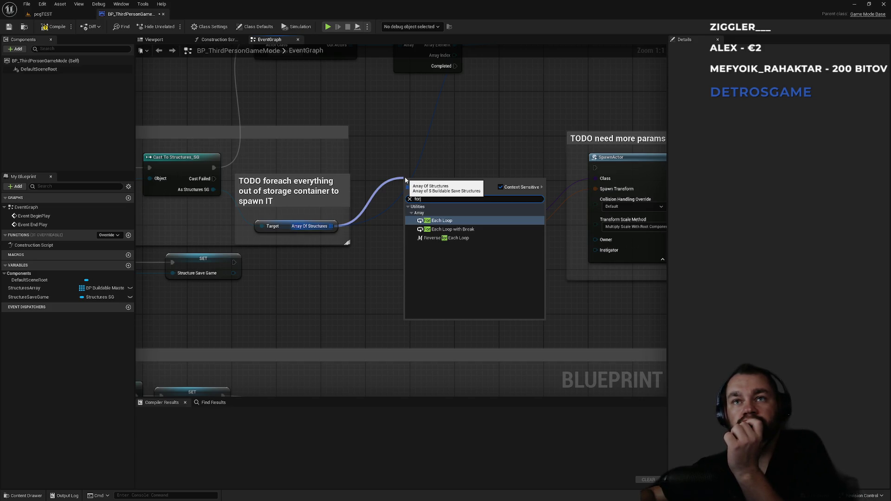
key(Return)
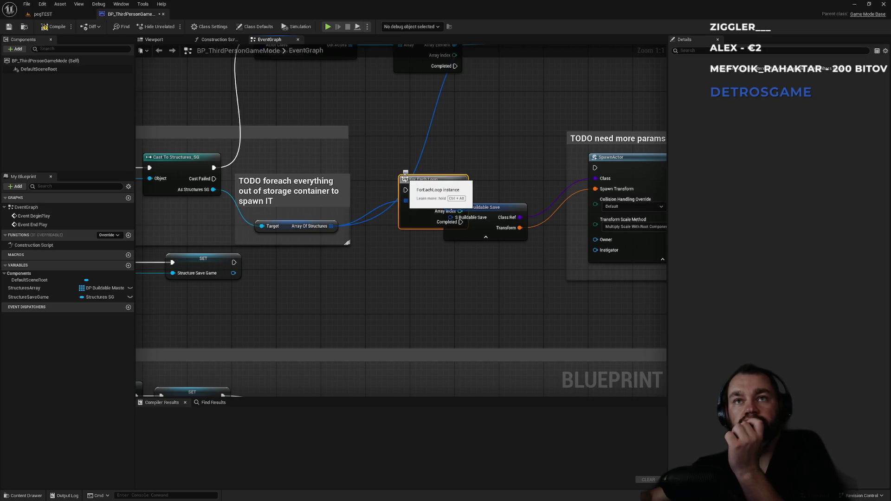
mouse_move(387, 147)
mouse_down()
mouse_move(376, 135)
mouse_move(425, 188)
mouse_move(424, 223)
mouse_up()
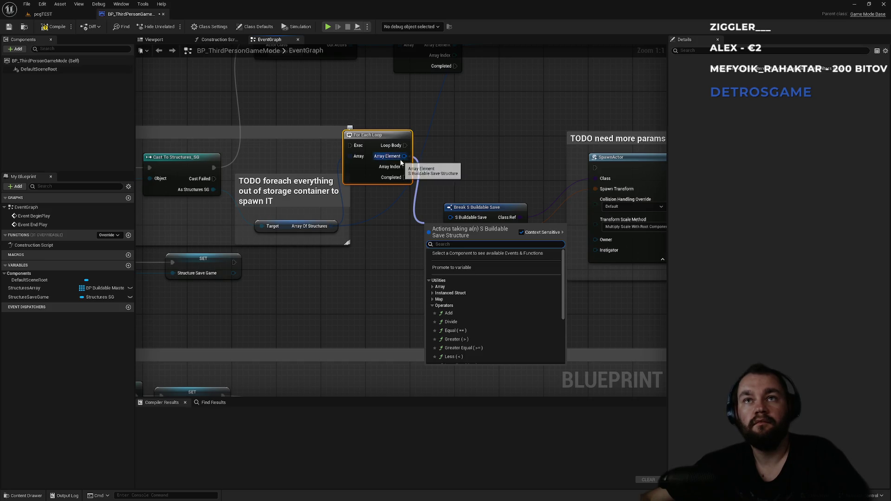
- Split the loop's Array Element output into its struct fields
click(469, 165)
drag(459, 161, 505, 252)
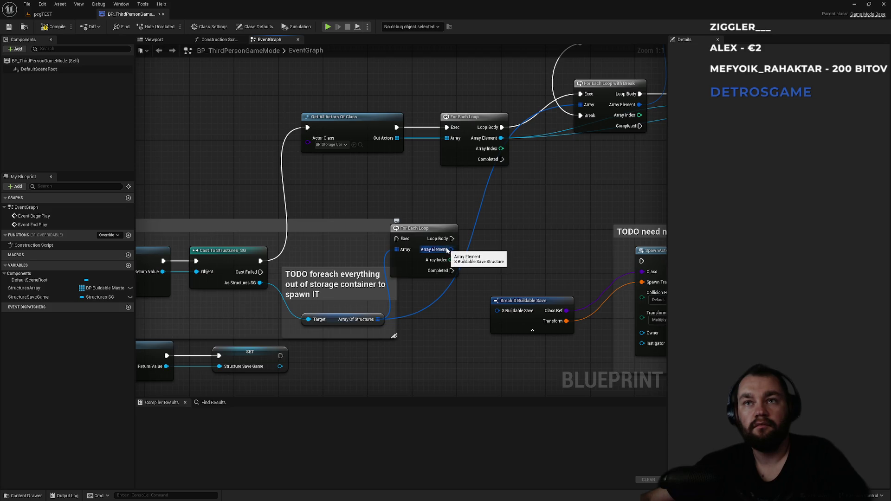
right_click(446, 251)
click(472, 277)
mouse_move(472, 278)
mouse_down()
mouse_move(385, 259)
mouse_move(213, 189)
mouse_up()
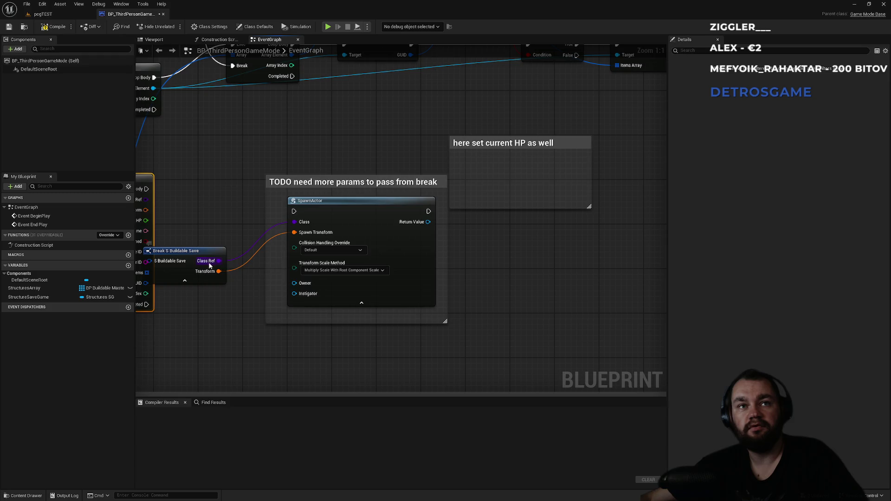
- Undo the pin split and For Each Loop, restoring the interface check and Branch nodes
key(ctrl+z)
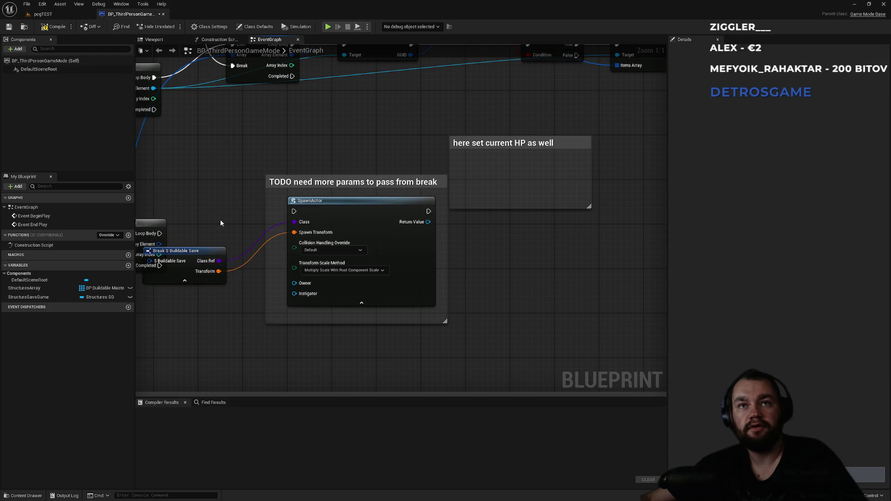
key(ctrl+z)
key(ctrl+z)
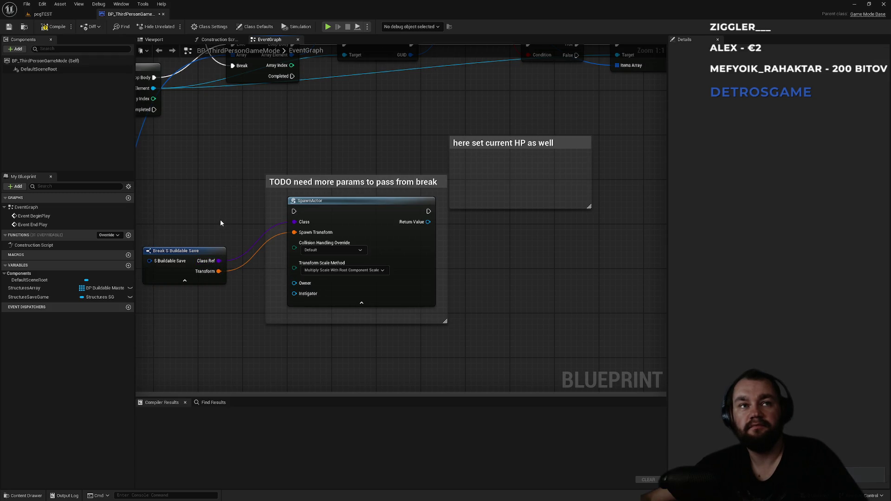
key(ctrl+z)
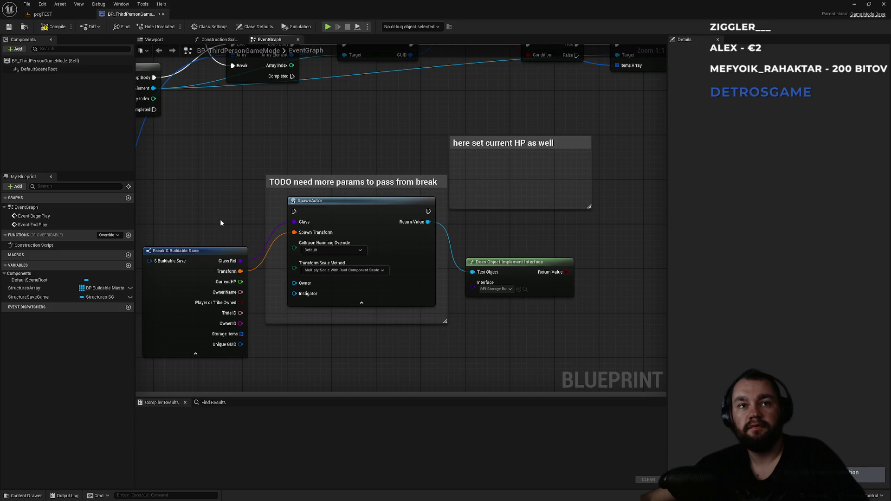
key(ctrl+z)
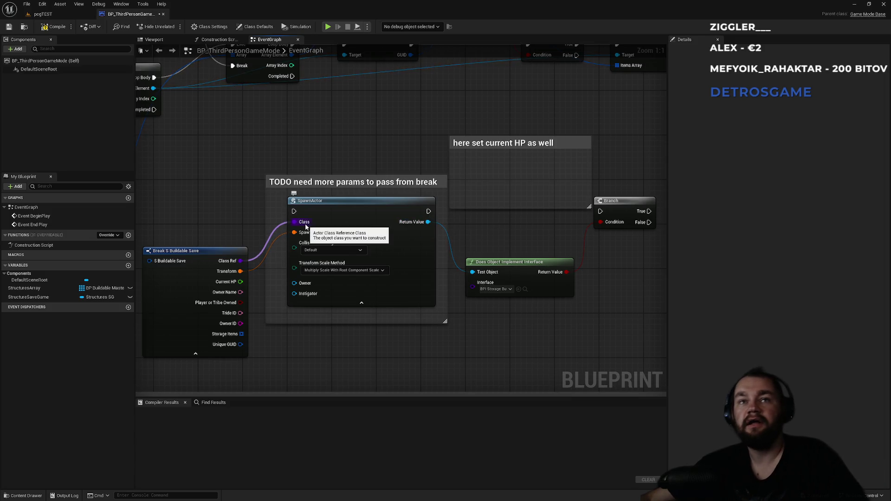
- Delete the interface check and Branch nodes, leaving Break S Buildable Save selected
mouse_move(511, 231)
mouse_down()
mouse_move(457, 263)
mouse_move(558, 307)
mouse_move(314, 221)
mouse_move(404, 195)
mouse_up()
key(Delete)
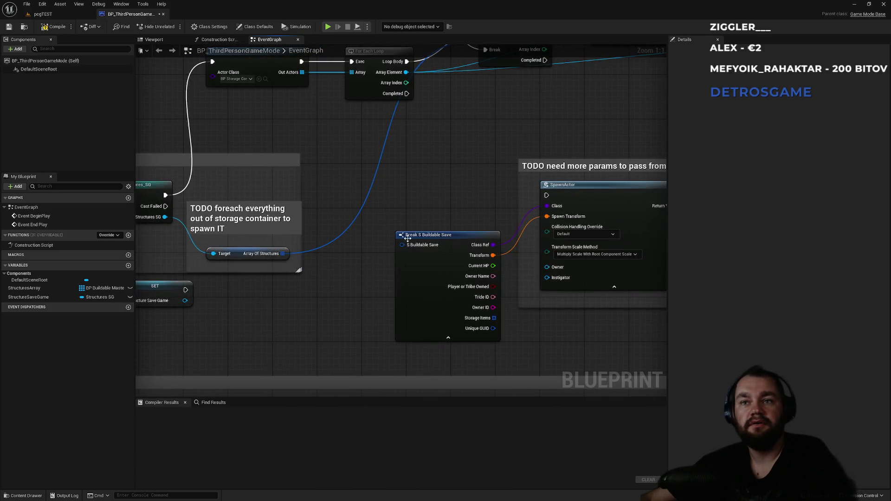
click(445, 235)
- Hide unconnected Break pins and place a For Each Loop on Array Of Structures above it
click(798, 166)
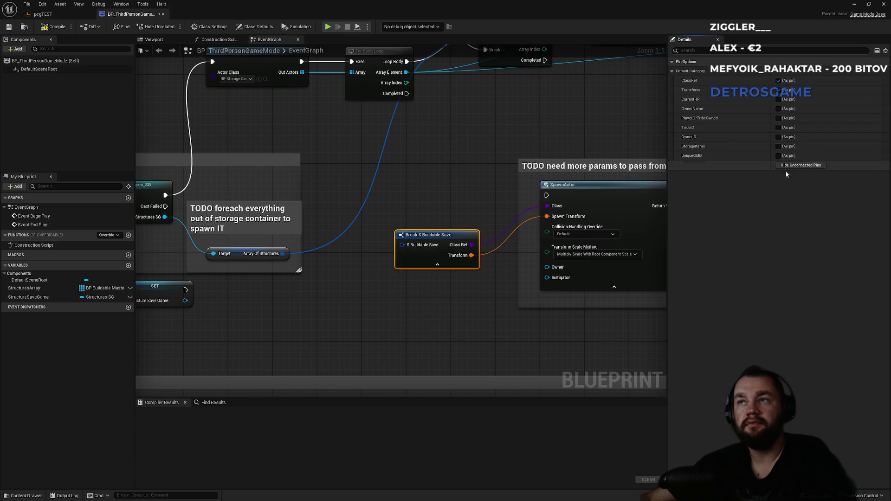
mouse_move(282, 253)
mouse_down()
mouse_move(396, 198)
mouse_move(387, 191)
mouse_up()
text(for each)
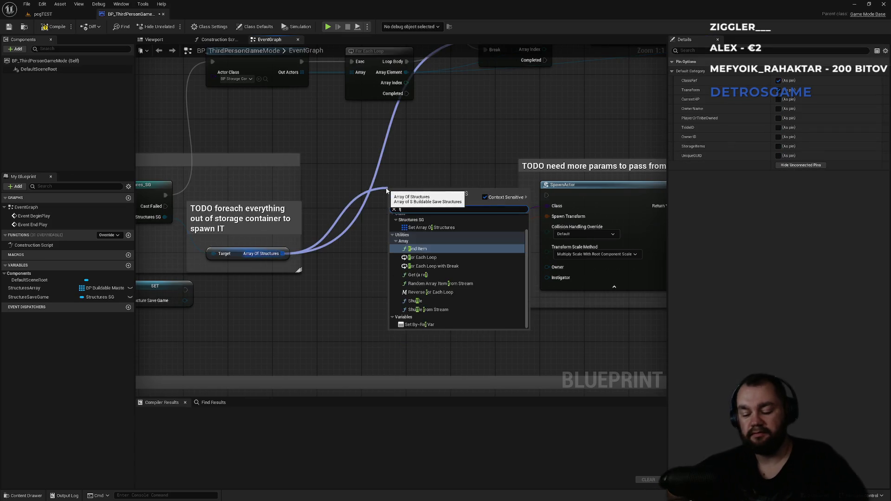
key(Return)
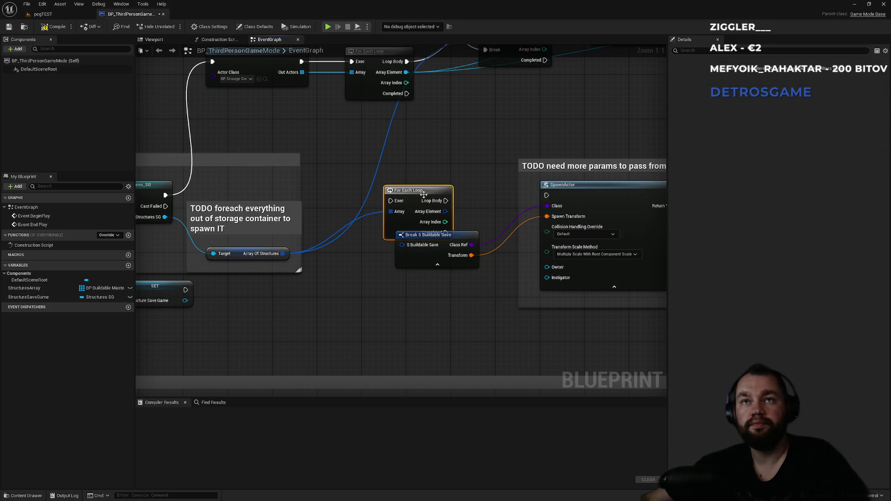
drag(386, 191, 331, 151)
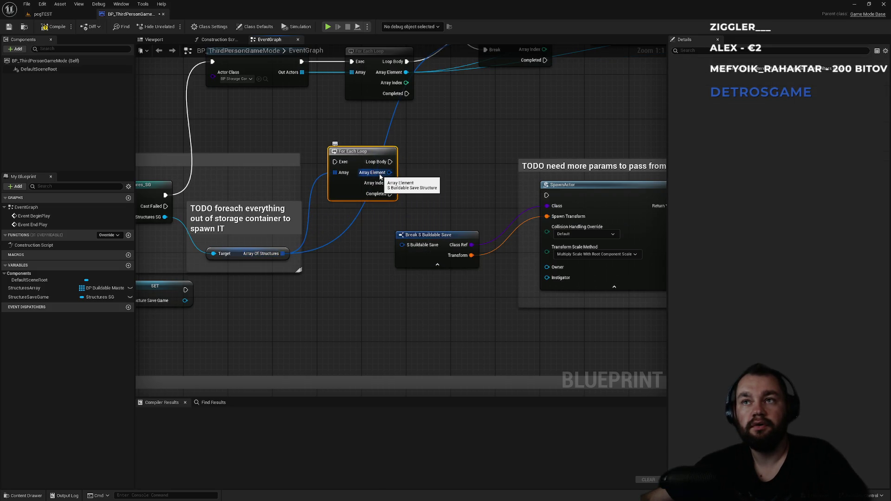
- Split the Array Element pin, then add a Break S Buildable Save from Array Element
right_click(380, 176)
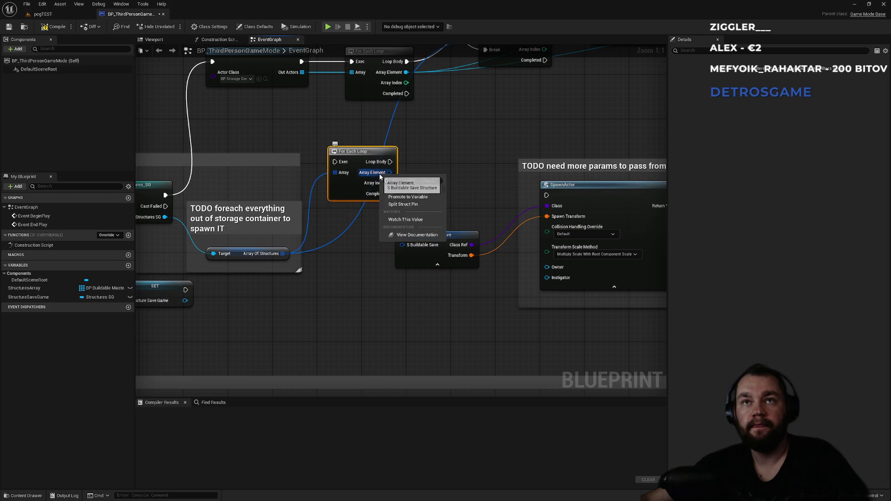
click(391, 200)
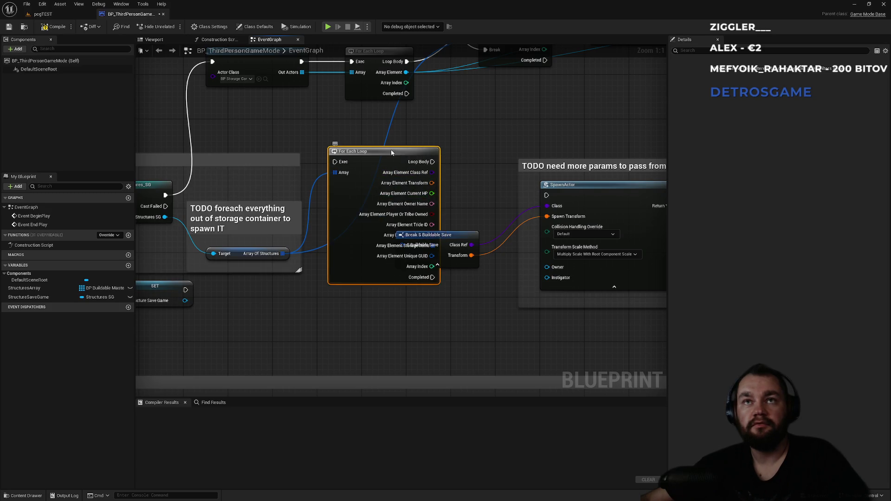
drag(390, 151, 339, 145)
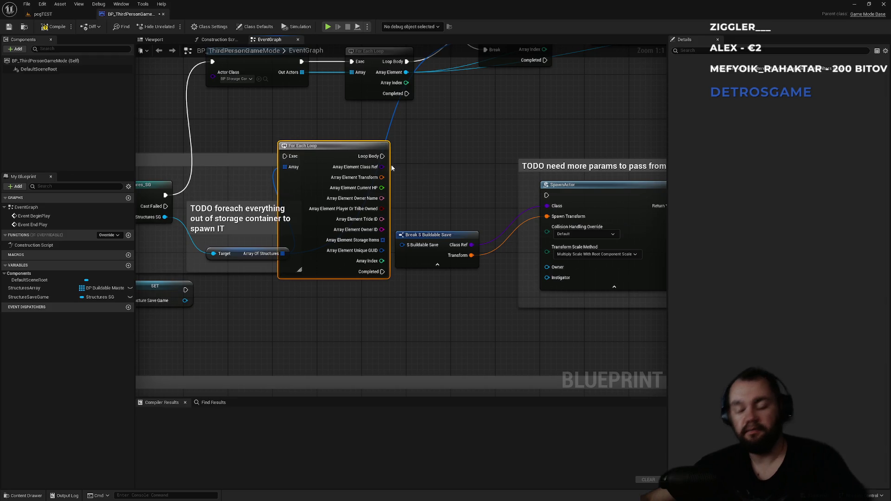
key(ctrl+z)
key(ctrl+z)
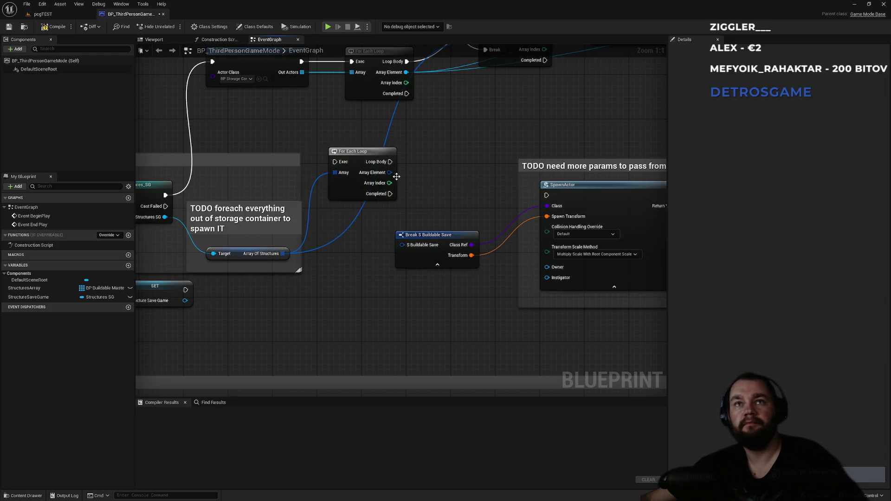
drag(389, 172, 419, 190)
text(make)
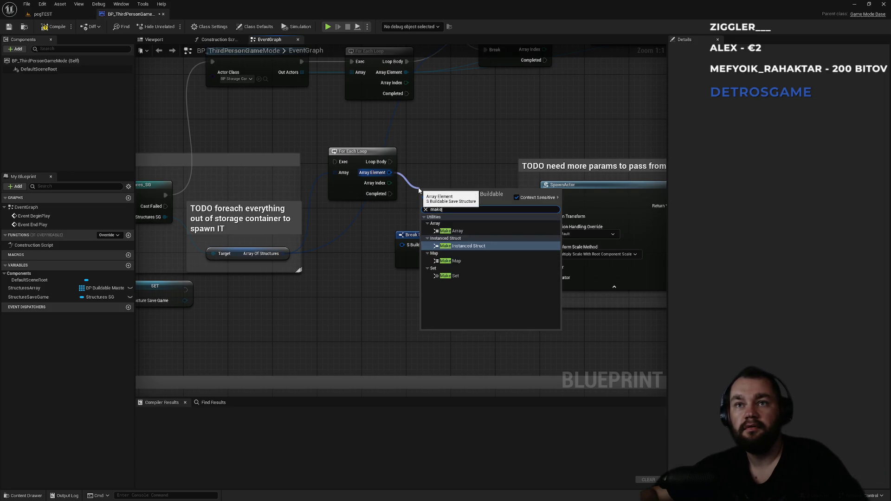
text(bre)
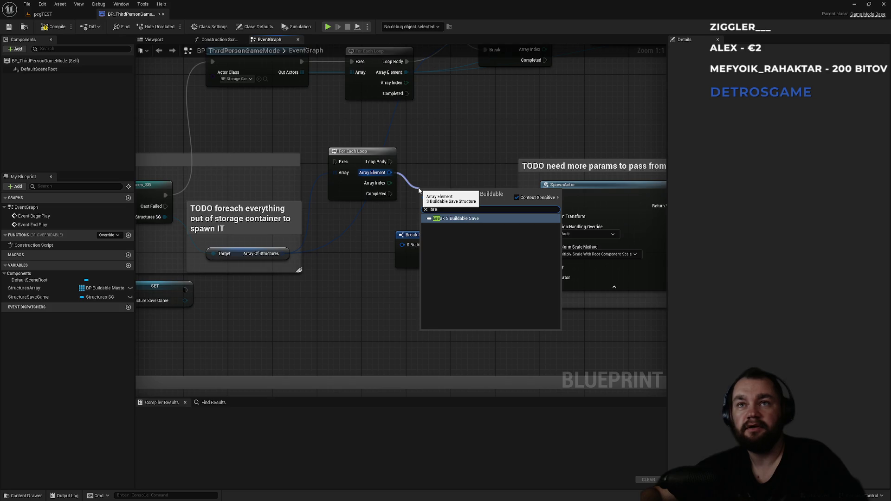
click(456, 218)
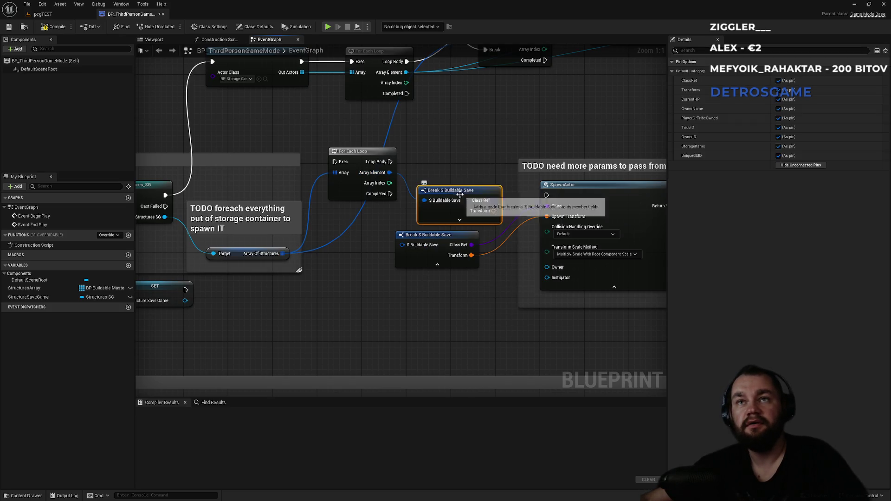
- Search for a class check on Class Ref, trying a Not Equal node and then deleting it
mouse_move(471, 244)
mouse_down()
mouse_move(491, 279)
mouse_move(499, 326)
mouse_up()
text(instance)
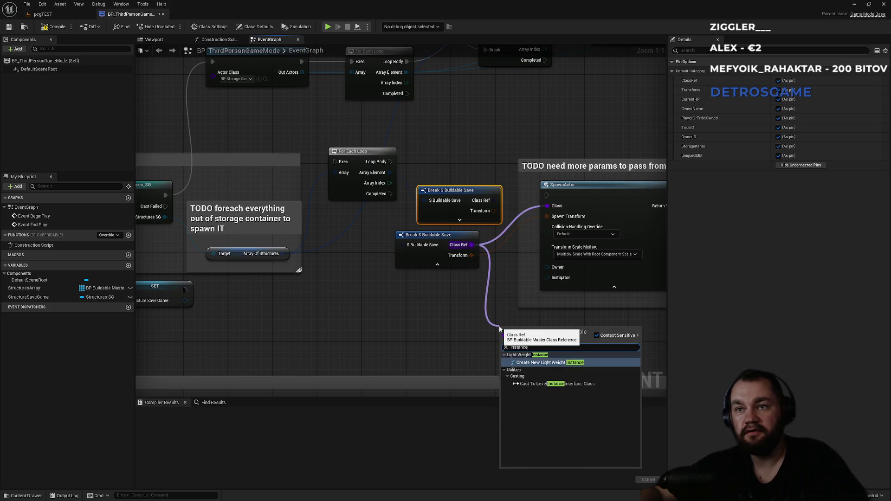
key(ctrl+a)
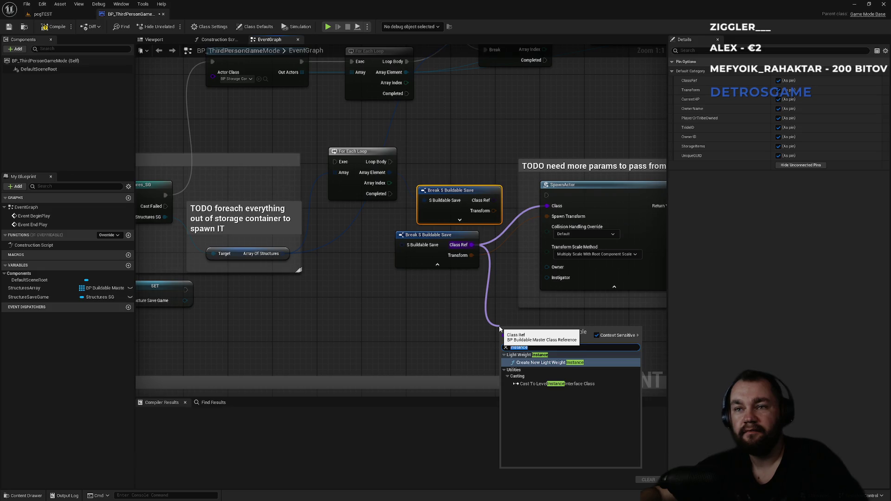
text(class of)
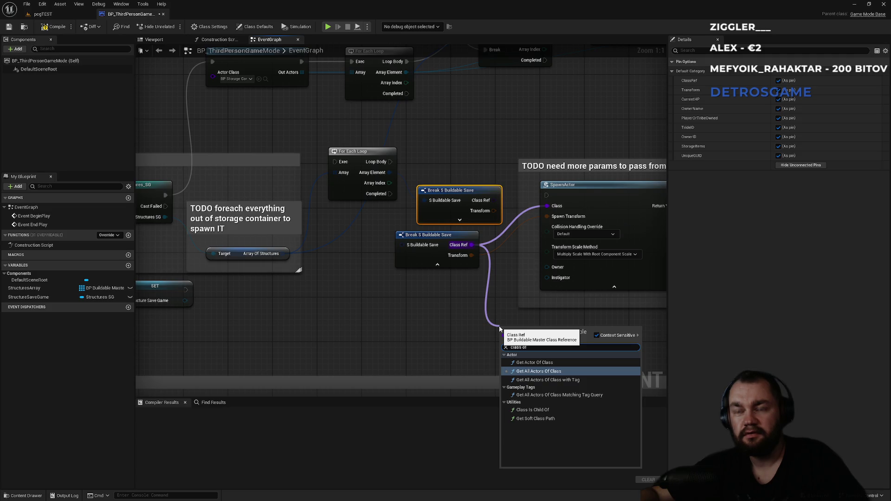
key(Down)
key(Down)
key(Down)
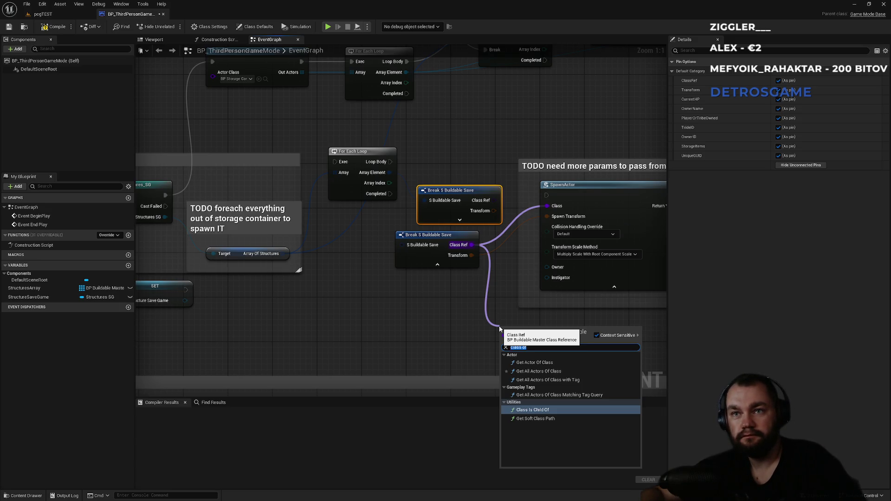
key(BackSpace)
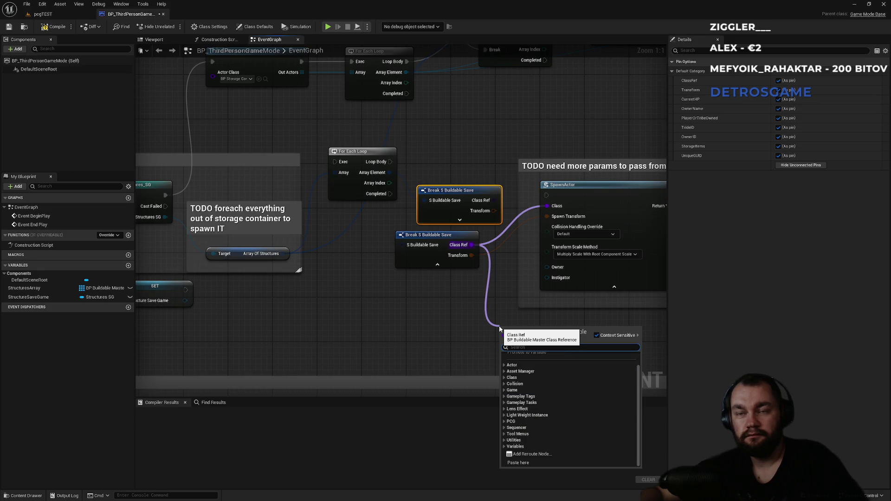
text(==)
key(BackSpace)
key(BackSpace)
text(!=)
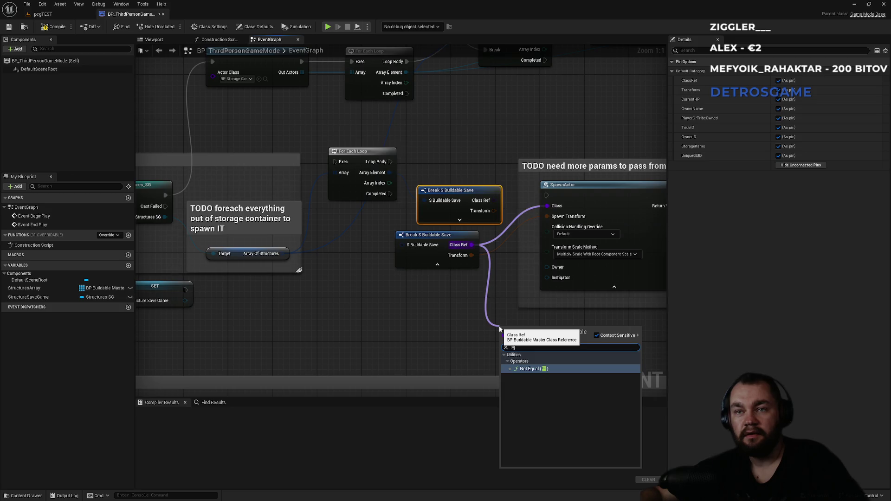
key(Return)
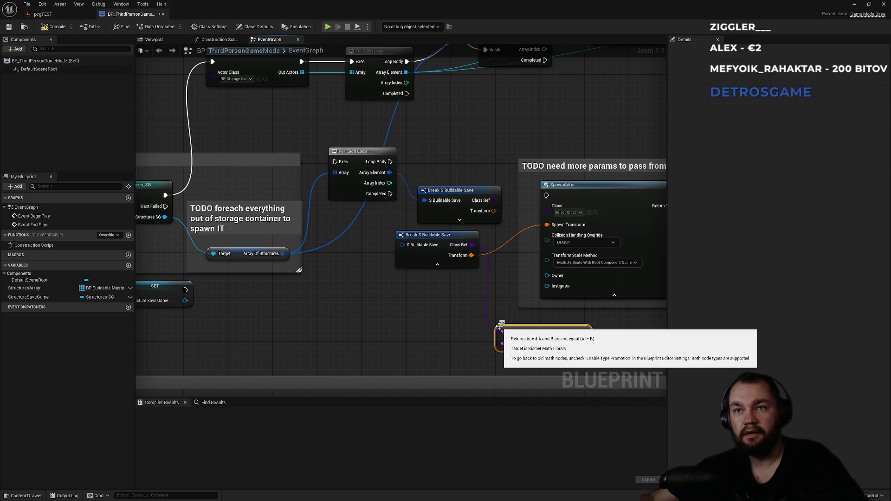
key(Delete)
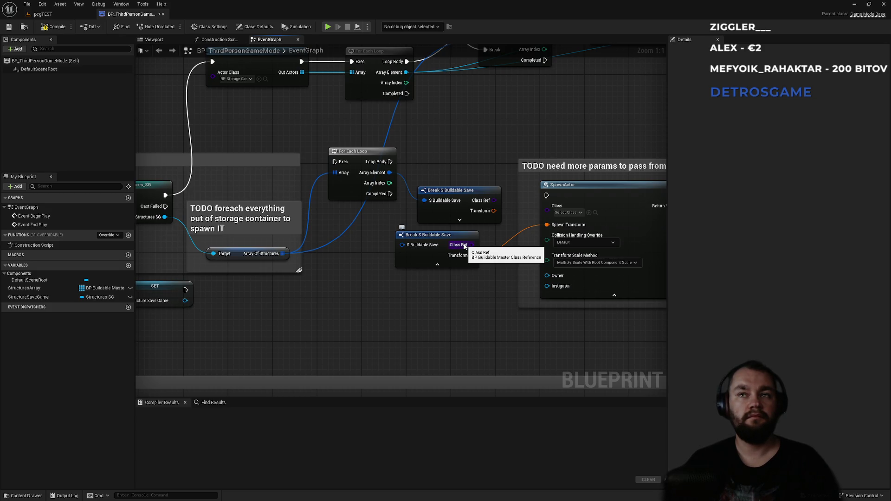
- Add a Class Is Child Of node testing the Break node's Class Ref
mouse_move(464, 246)
mouse_down()
mouse_move(480, 265)
mouse_move(490, 331)
mouse_up()
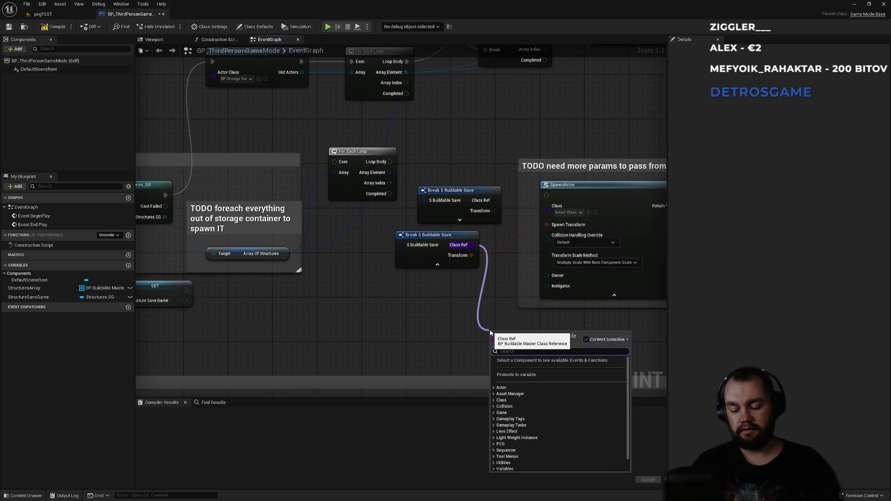
text(is c)
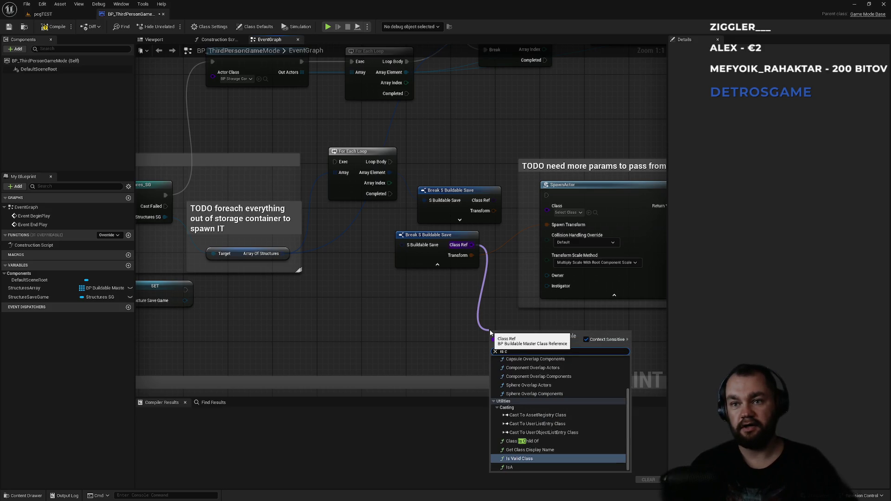
click(522, 441)
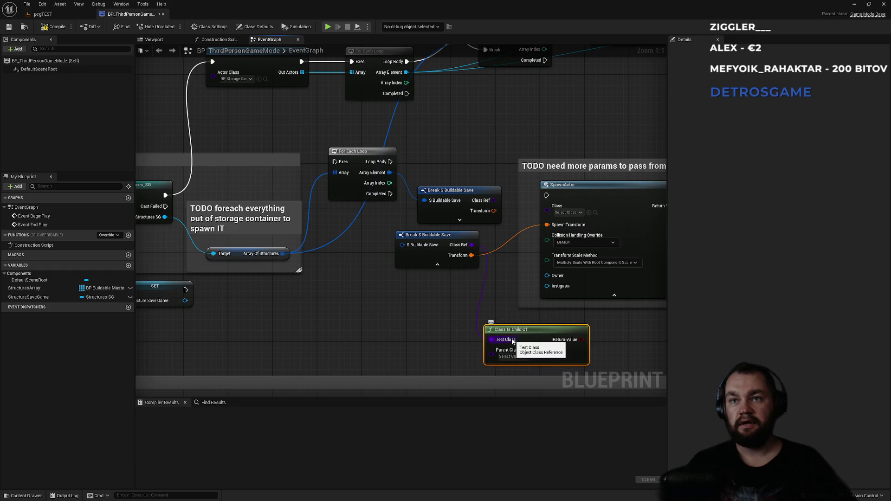
drag(517, 369, 504, 312)
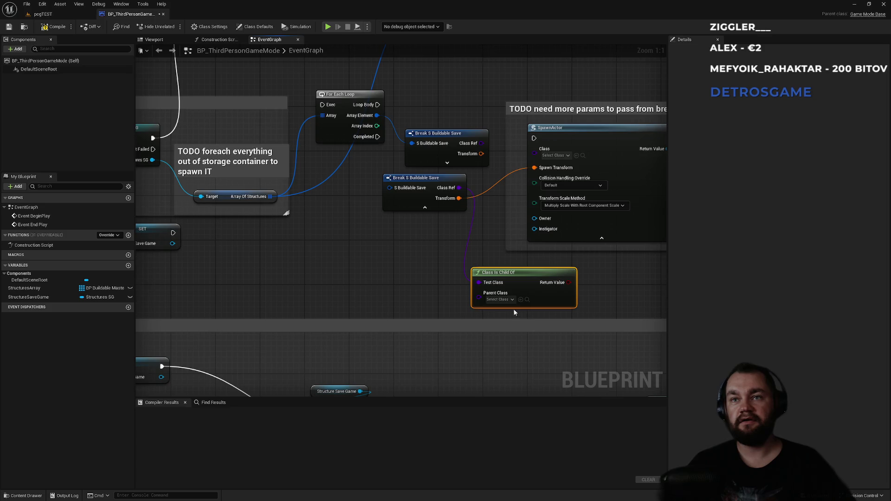
click(507, 300)
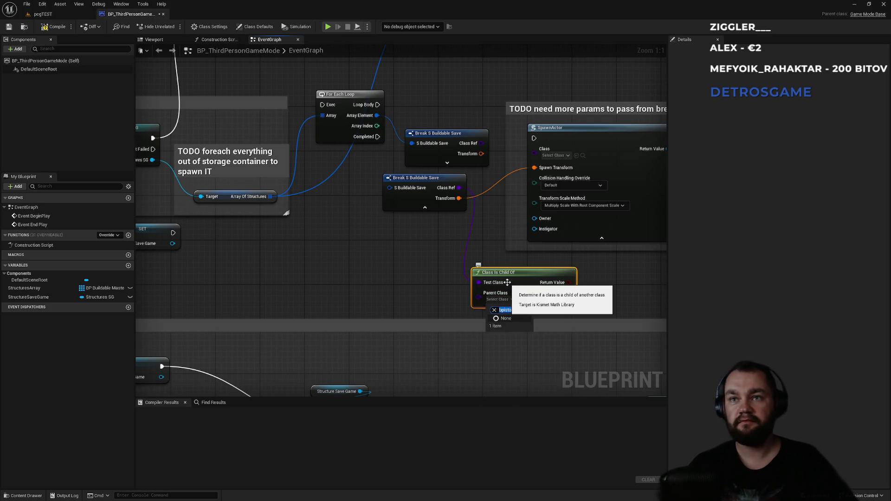
- Set the Class Is Child Of Parent Class to BP_StorageContainerMaster and move the node up-left
drag(333, 182, 350, 205)
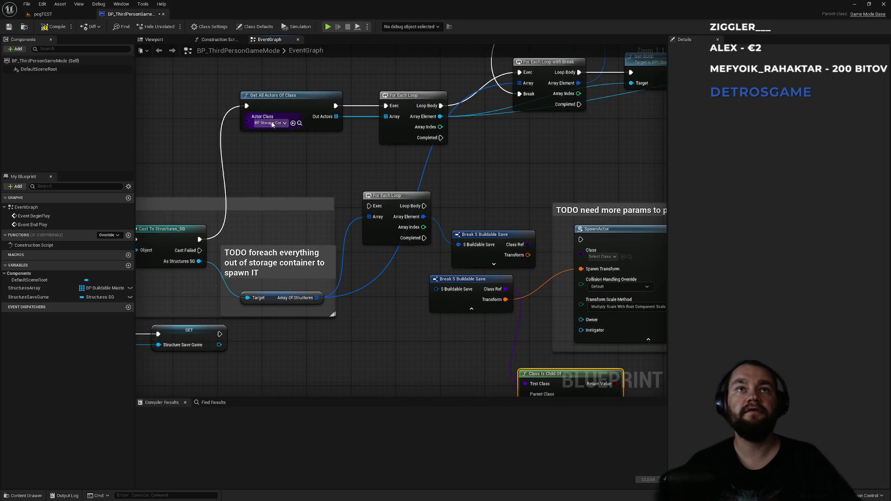
drag(301, 179, 243, 157)
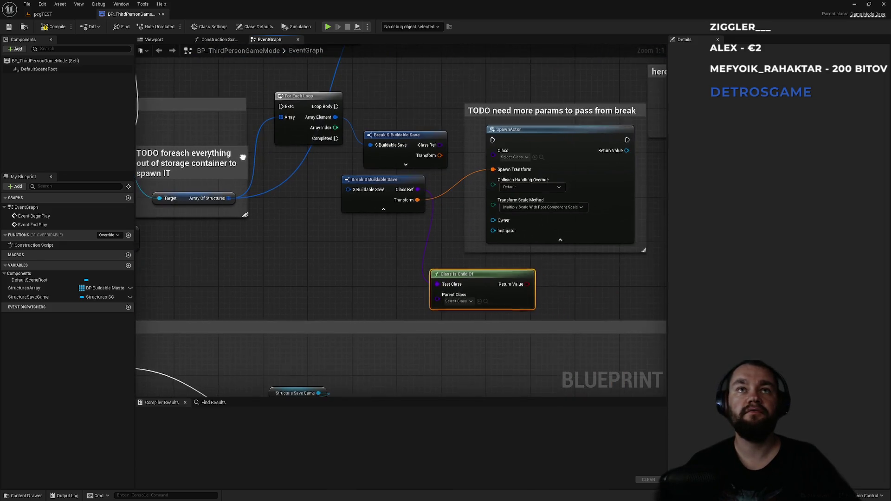
click(455, 302)
text(bpstorage)
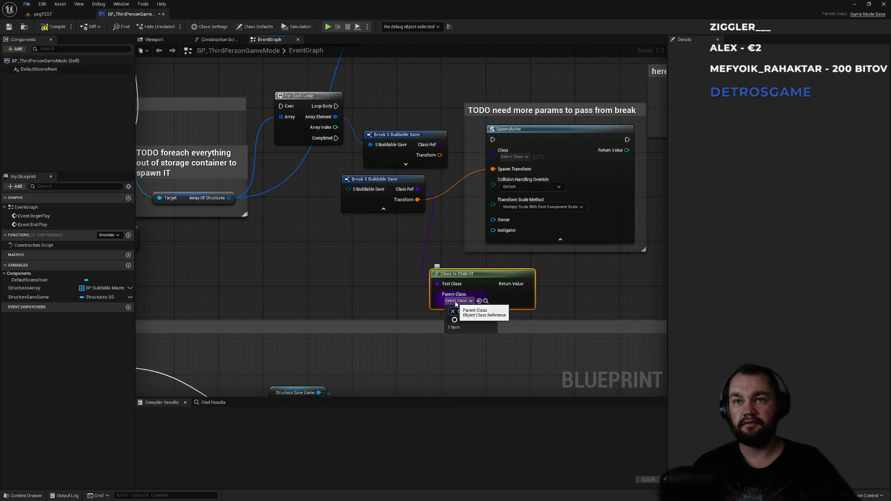
drag(360, 242, 405, 277)
drag(274, 129, 324, 220)
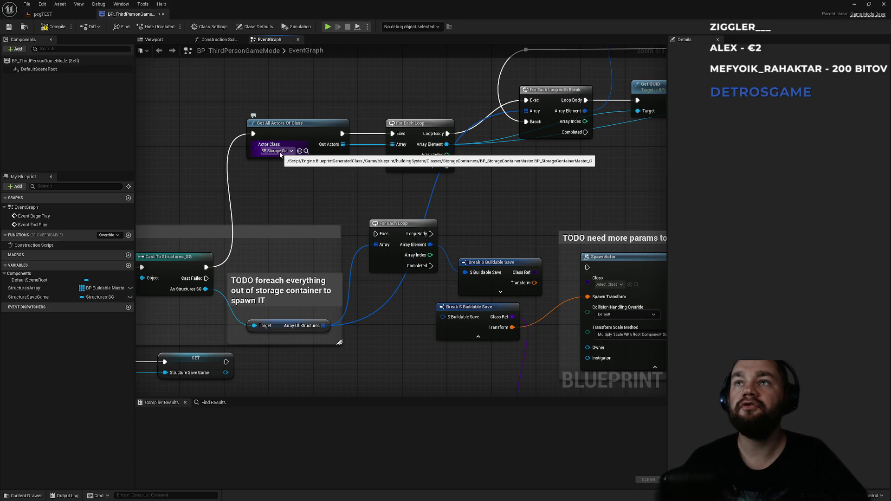
drag(313, 192, 164, 56)
click(416, 293)
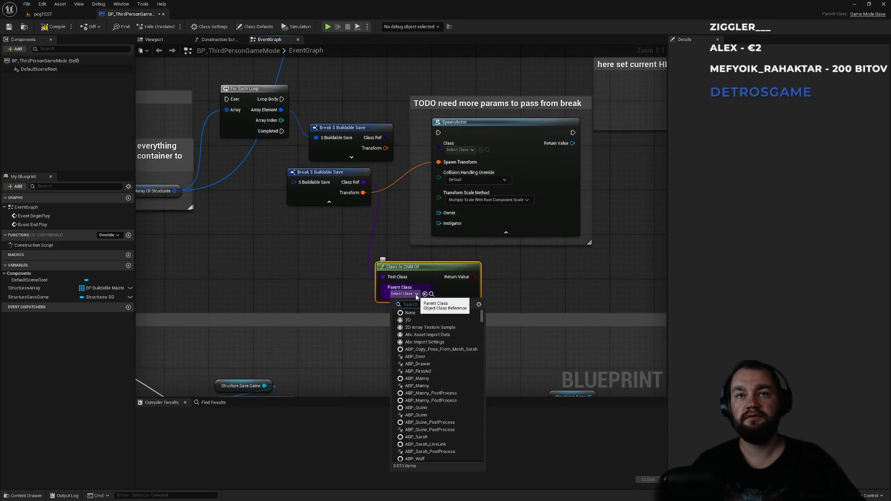
text(storage)
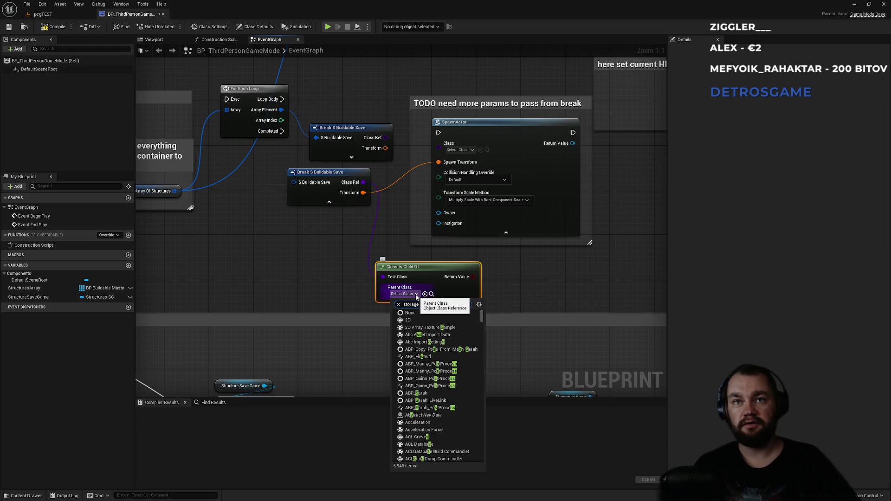
text(con)
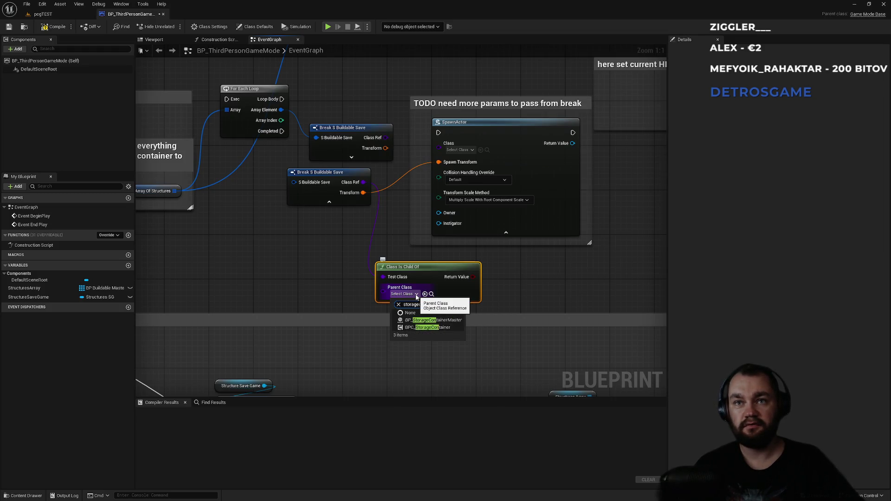
click(415, 324)
mouse_move(430, 274)
mouse_down()
mouse_move(257, 247)
mouse_move(330, 261)
mouse_up()
- Add a Branch on the check result, wiring False to SpawnActor and Class Ref to SpawnActor's Class
text(b)
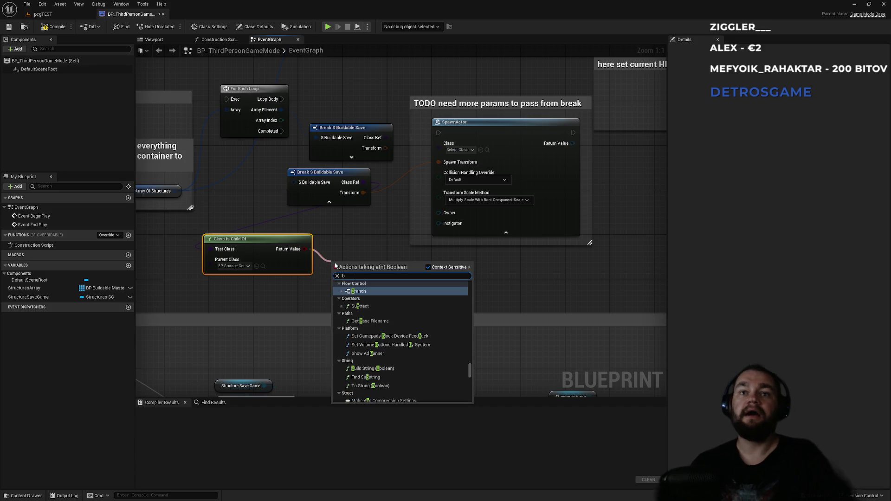
key(Return)
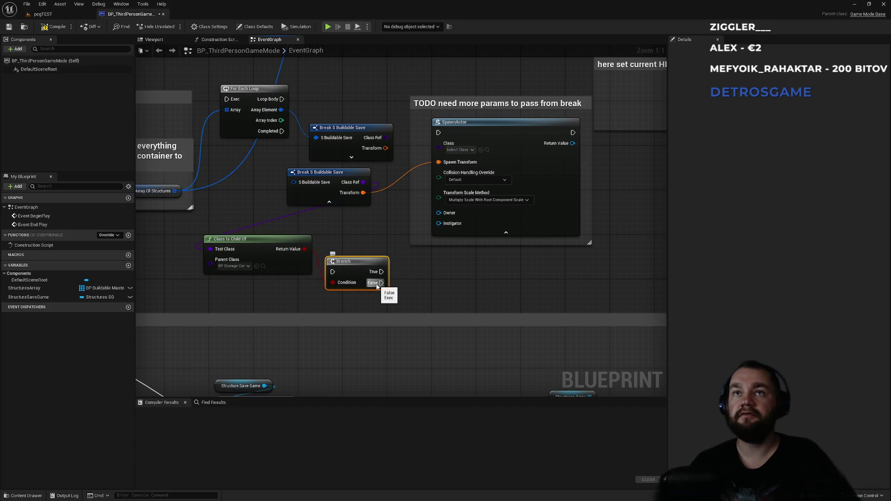
drag(377, 284, 438, 133)
drag(357, 182, 439, 144)
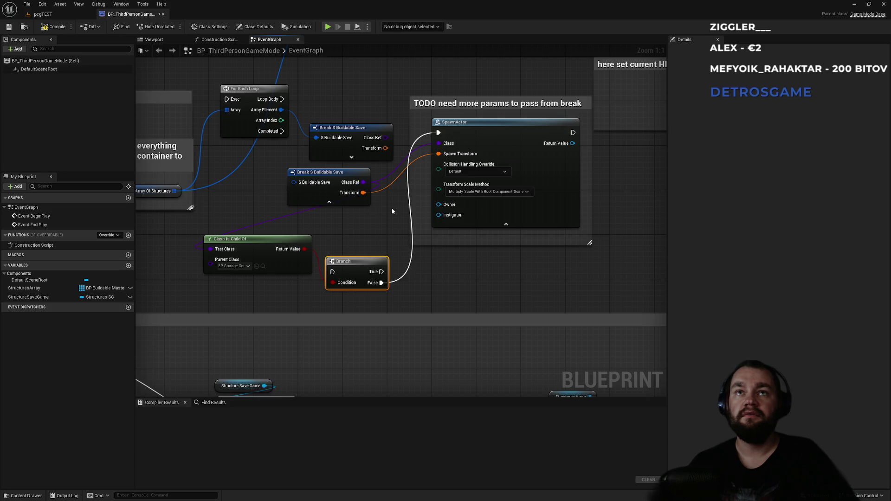
- Delete the duplicate Break S Buildable Save node and connect Loop Body to the Branch
click(358, 155)
key(Delete)
click(334, 186)
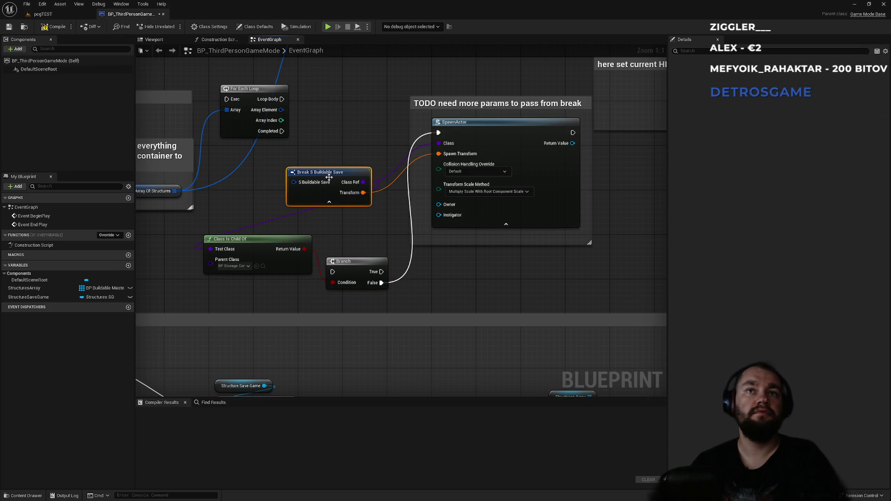
mouse_move(282, 98)
mouse_down()
mouse_move(320, 260)
mouse_move(333, 272)
mouse_up()
mouse_move(244, 200)
mouse_down()
mouse_move(333, 250)
mouse_move(276, 287)
mouse_up()
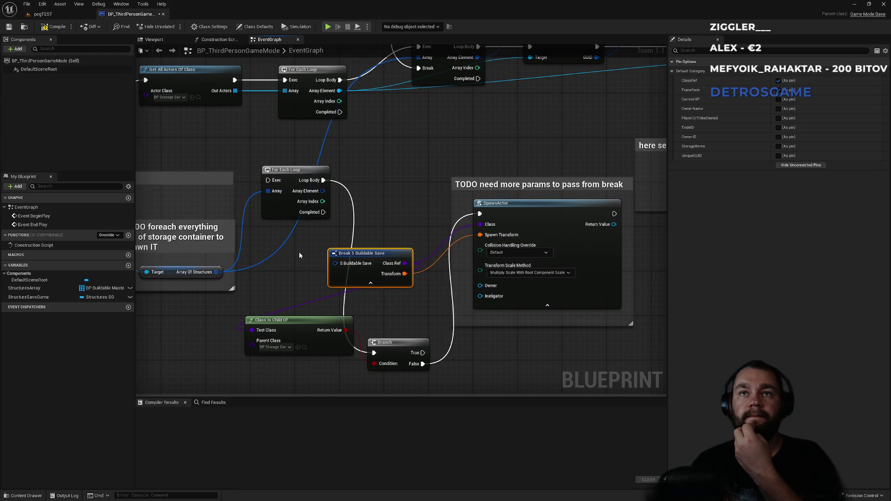
drag(289, 205, 458, 199)
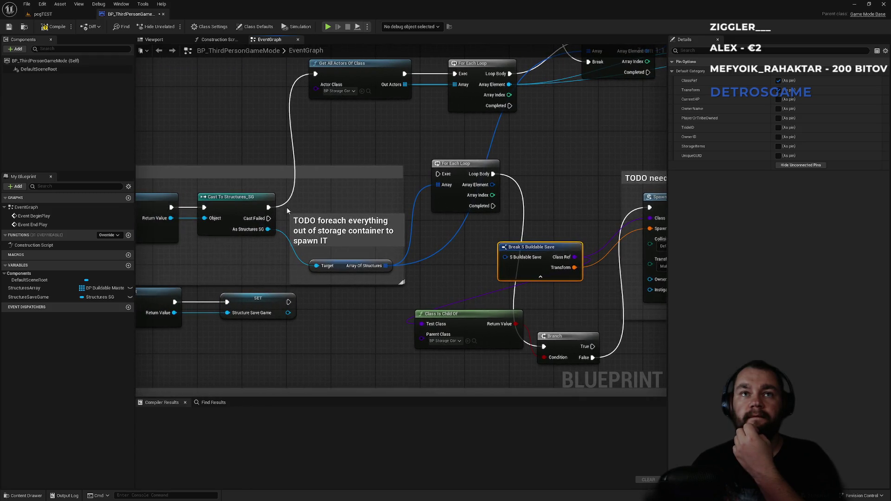
drag(357, 148, 407, 166)
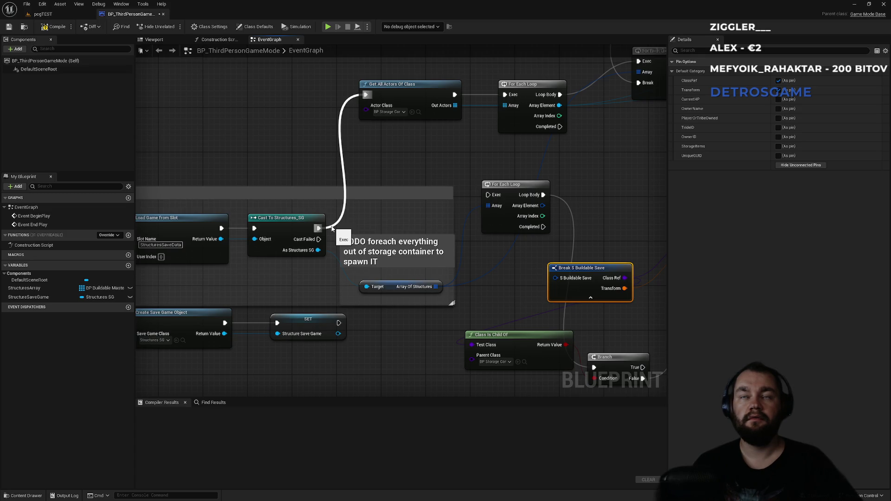
- Insert a Sequence after the cast, with Then 0 running Get All Actors Of Class
drag(332, 229, 343, 184)
text(sequence)
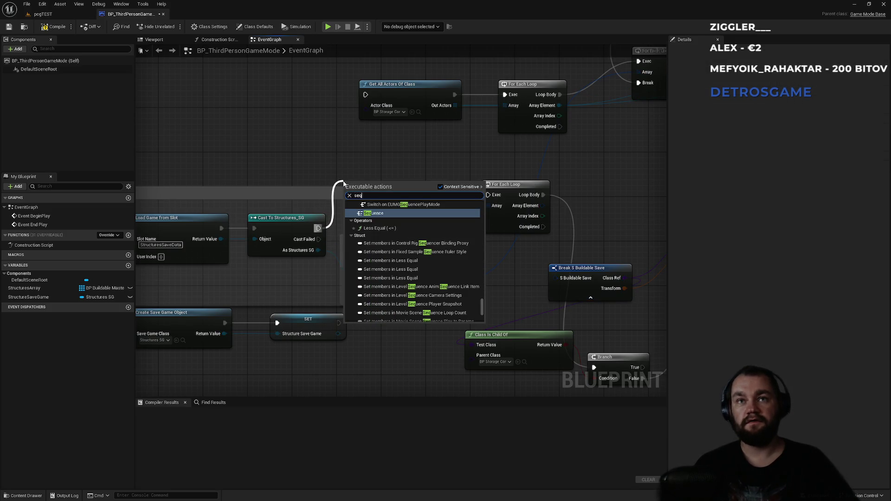
key(Return)
mouse_move(382, 195)
mouse_down()
mouse_move(362, 117)
mouse_move(366, 95)
mouse_move(510, 192)
mouse_move(488, 195)
mouse_up()
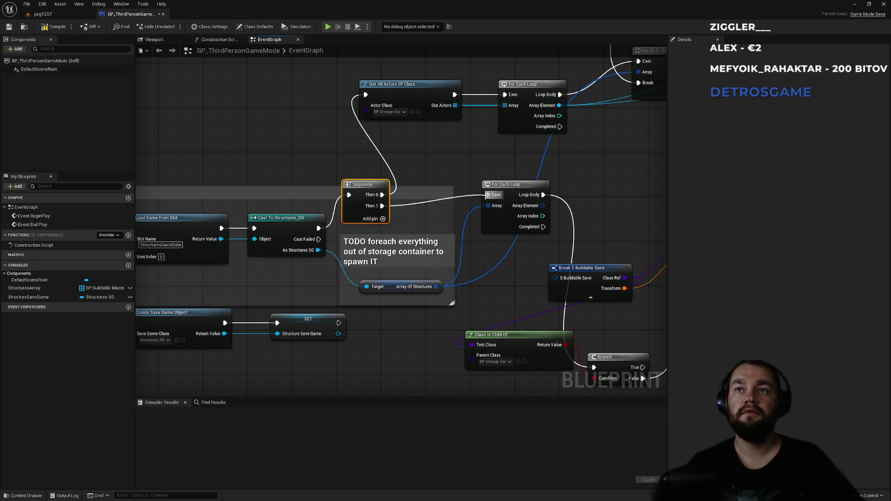
- Connect the loop's Array Element into the Break S Buildable Save node
drag(457, 168, 387, 128)
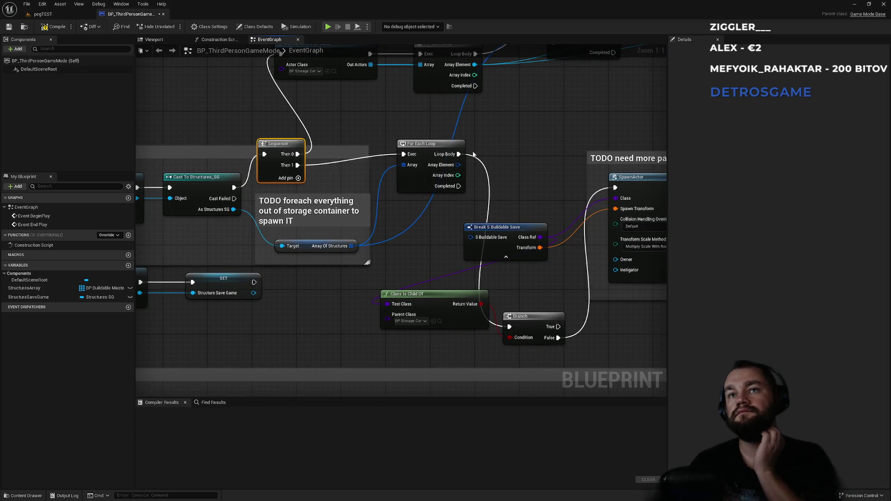
drag(454, 165, 470, 237)
mouse_move(514, 196)
mouse_down()
mouse_move(430, 181)
mouse_move(225, 180)
mouse_move(252, 197)
mouse_move(285, 261)
mouse_move(364, 169)
mouse_move(371, 136)
mouse_up()
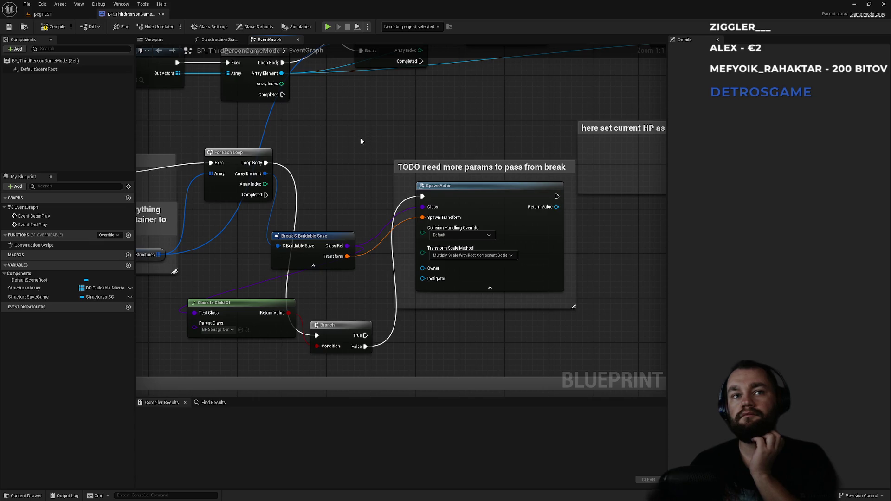
drag(356, 145, 431, 133)
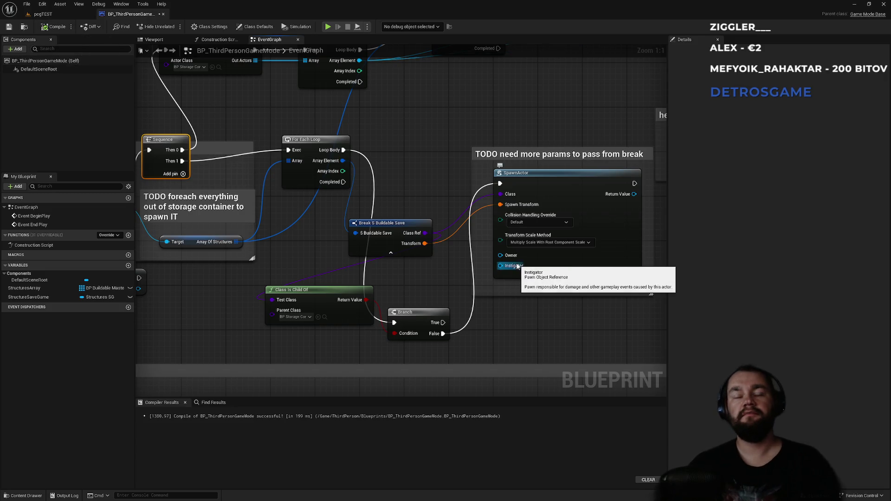
key(alt+Tab)
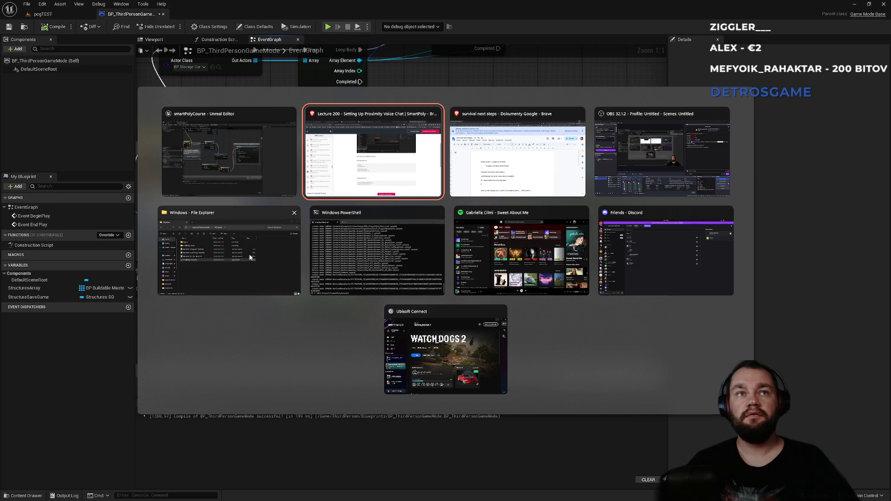
- Delete every .sav file in the project's Saved/SaveGames folder, then return to the level editor
click(245, 253)
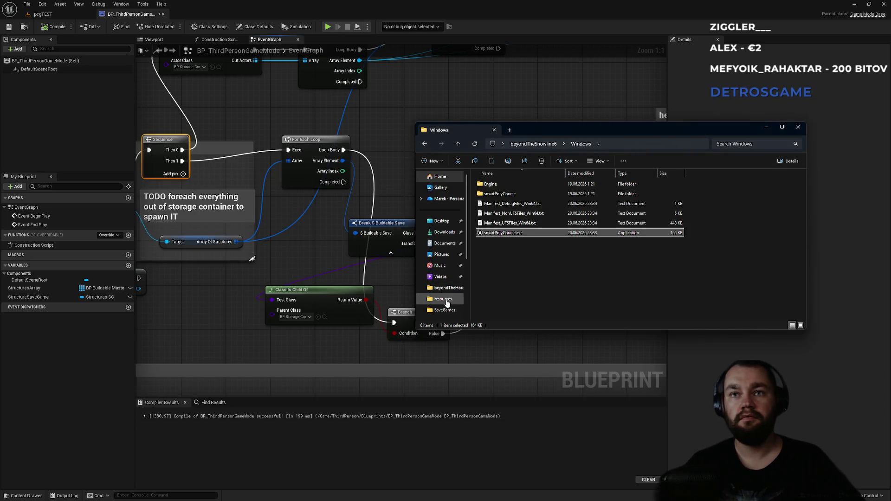
click(444, 310)
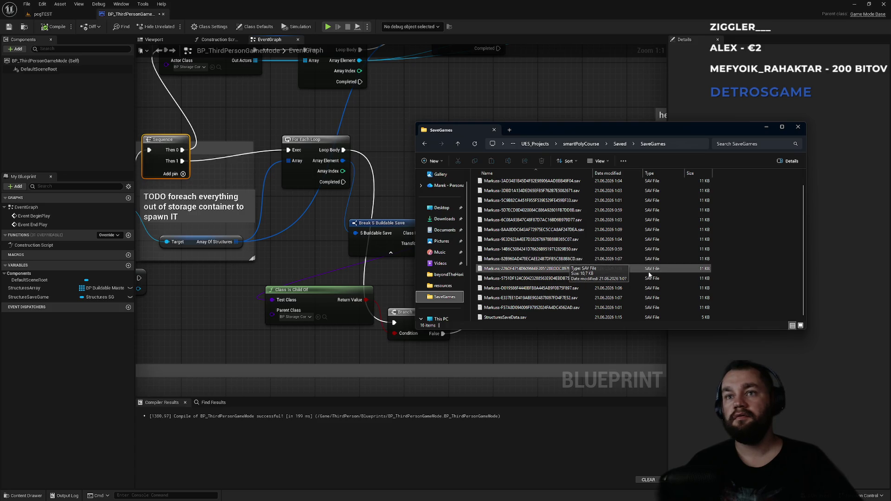
key(ctrl+a)
key(Delete)
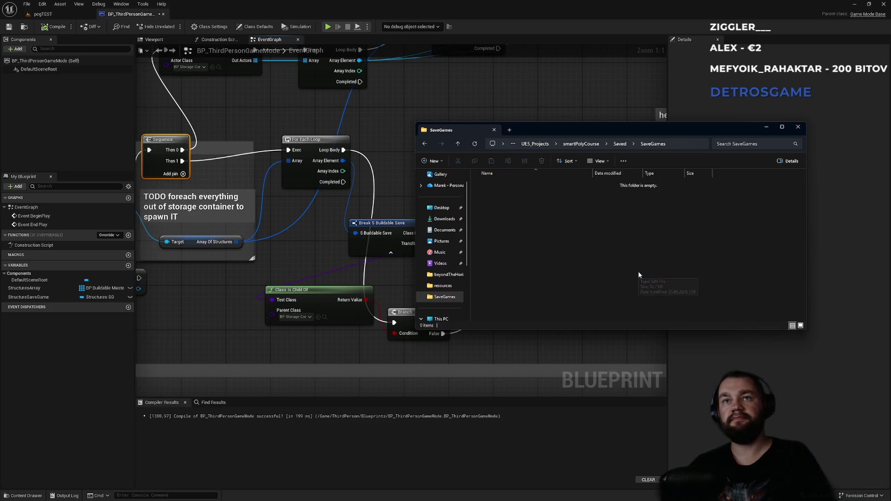
click(74, 13)
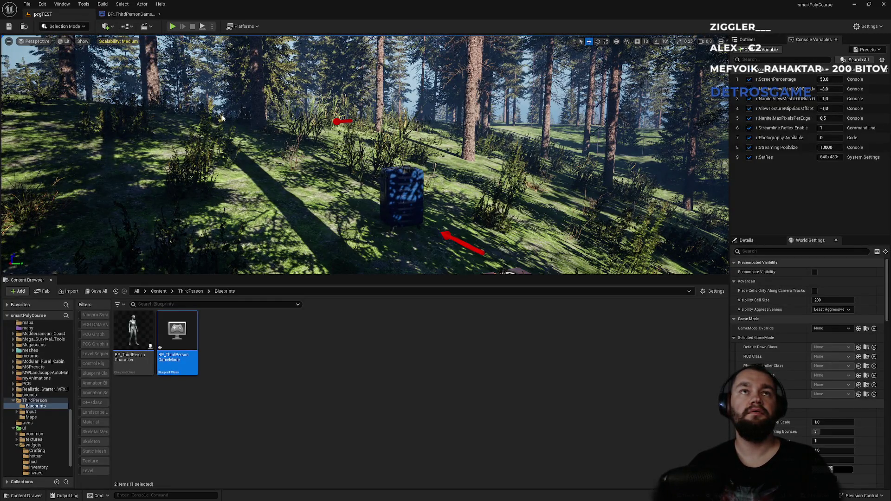
- Start a fullscreen play-in-editor test and move the x6 meat and boots into the storage box
click(173, 30)
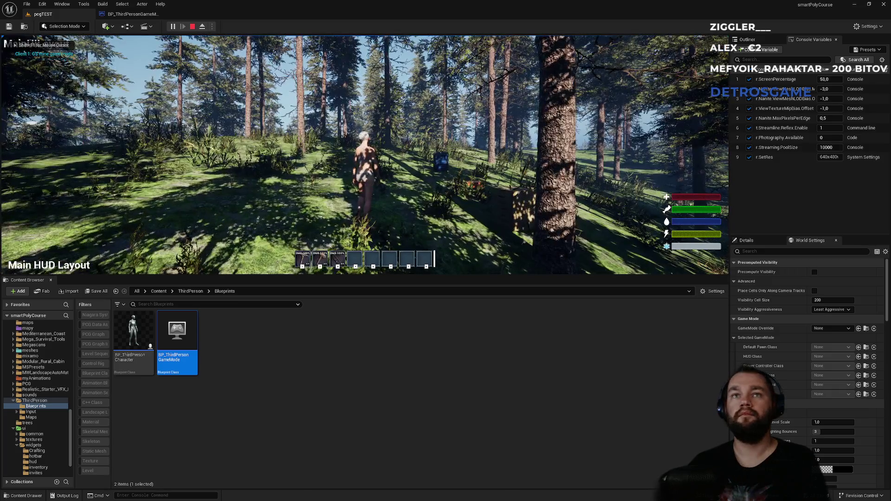
key(F11)
key(w)
key(e)
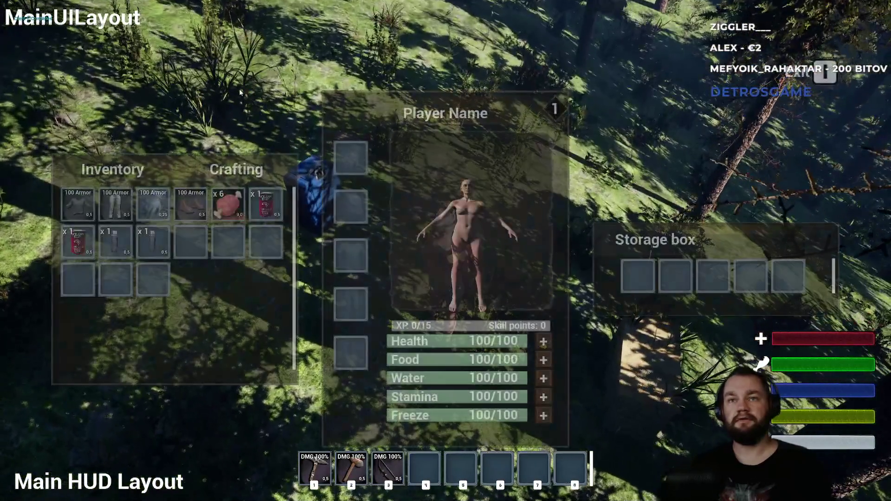
drag(228, 204, 633, 274)
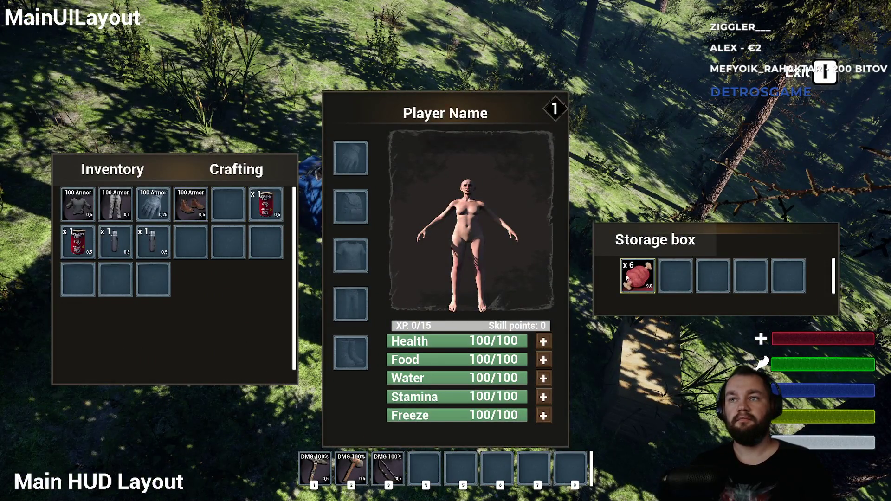
drag(195, 213, 675, 276)
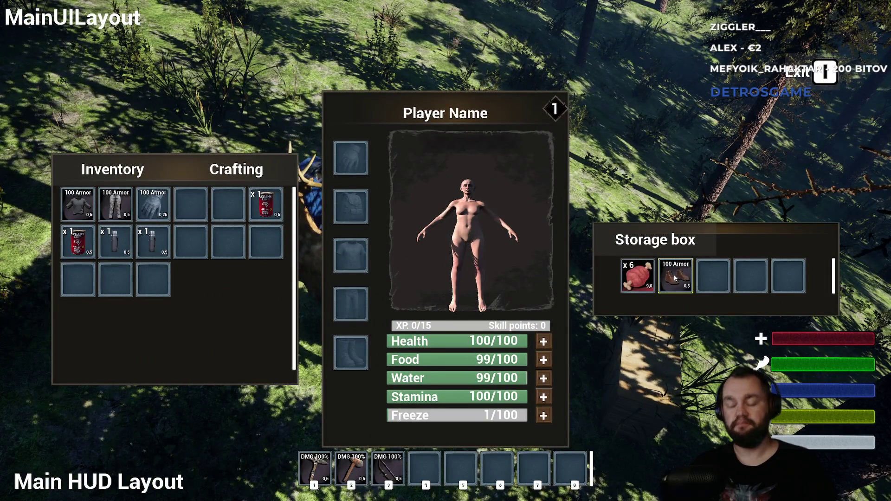
key(e)
- Walk to the orange box, check its storage, then head back toward open ground
key(w)
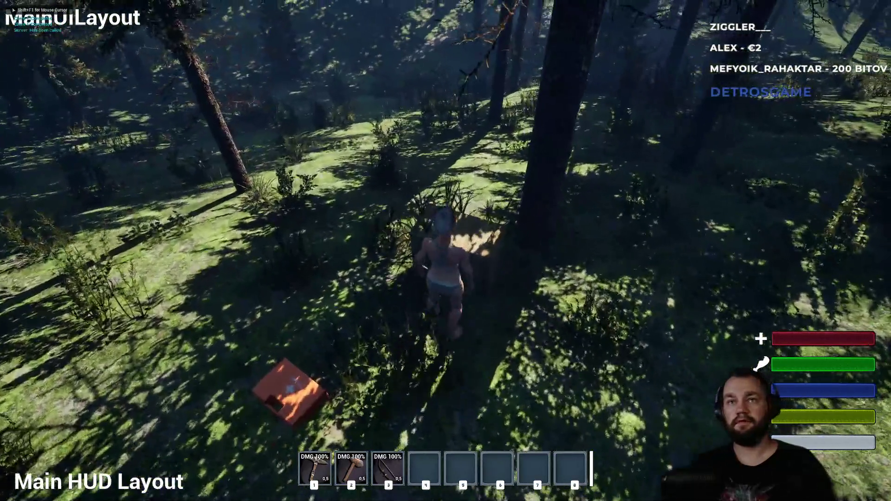
key(e)
key(e)
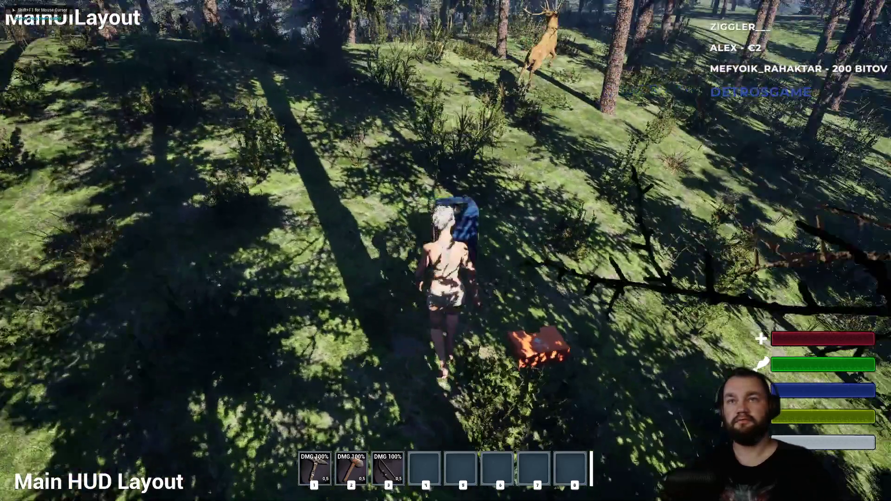
key(e)
key(e)
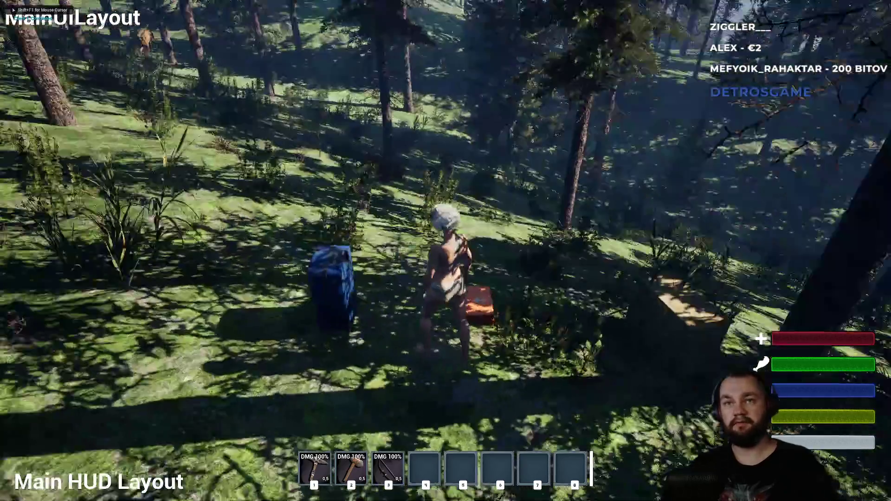
key(s)
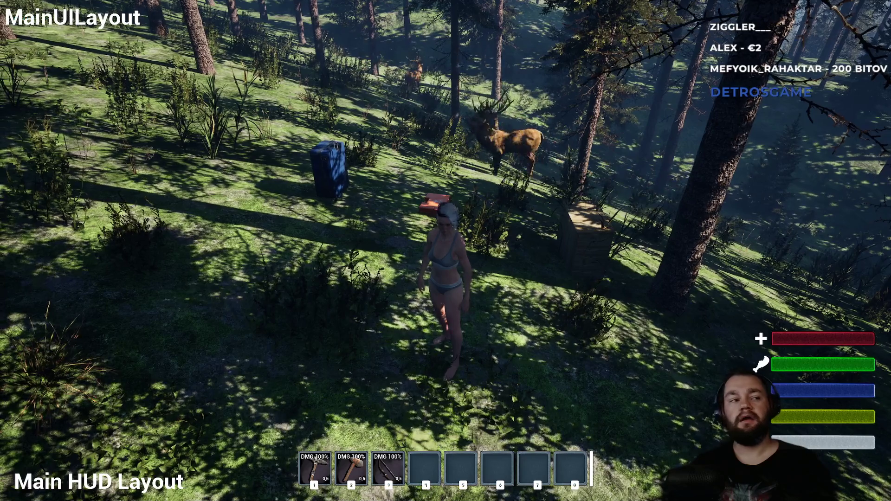
key(w)
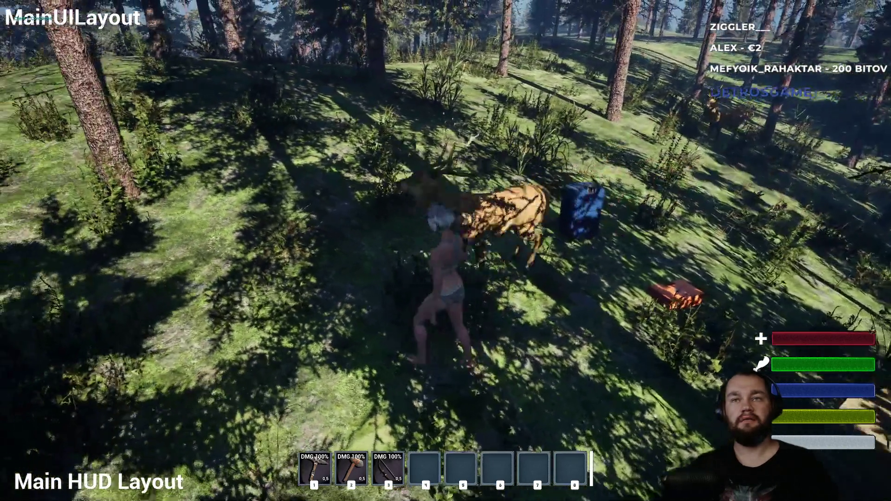
- Build three wooden floor sections with a stone campfire, then end the play session
key(b)
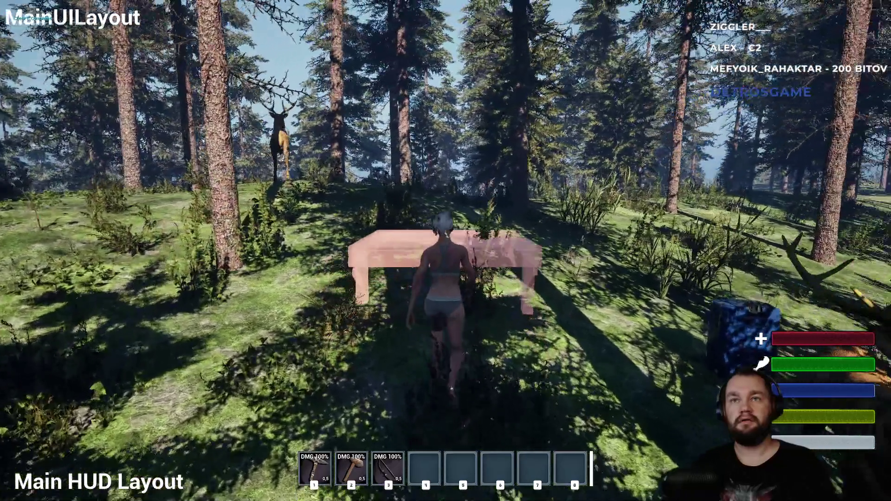
key(w)
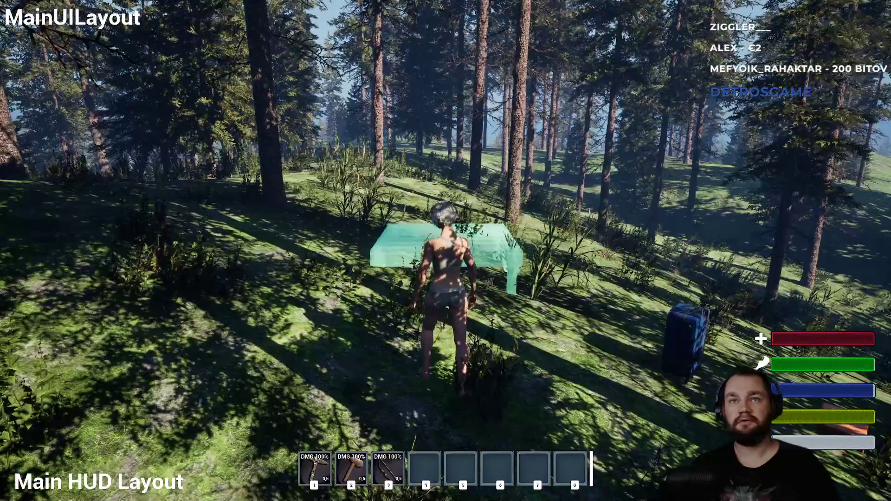
click(445, 251)
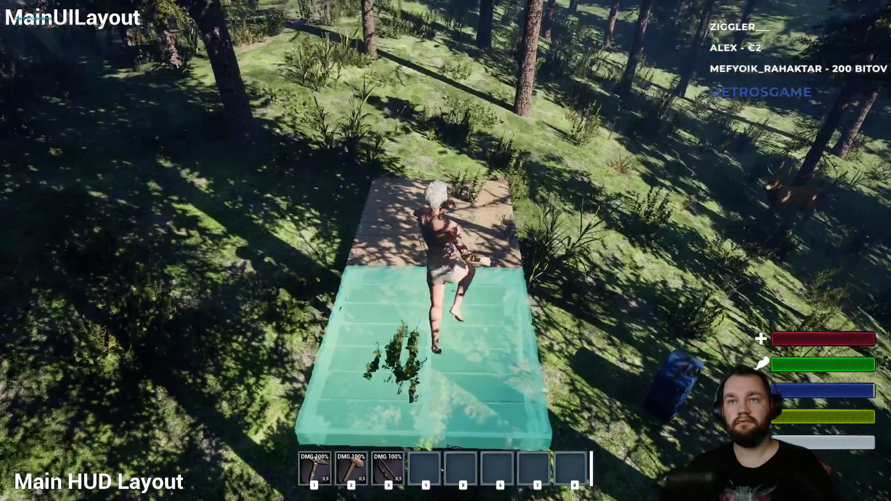
click(446, 251)
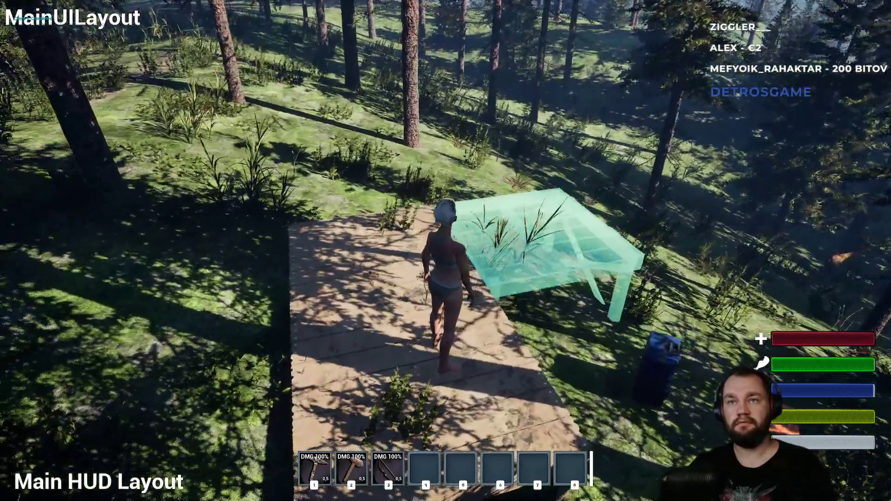
click(445, 250)
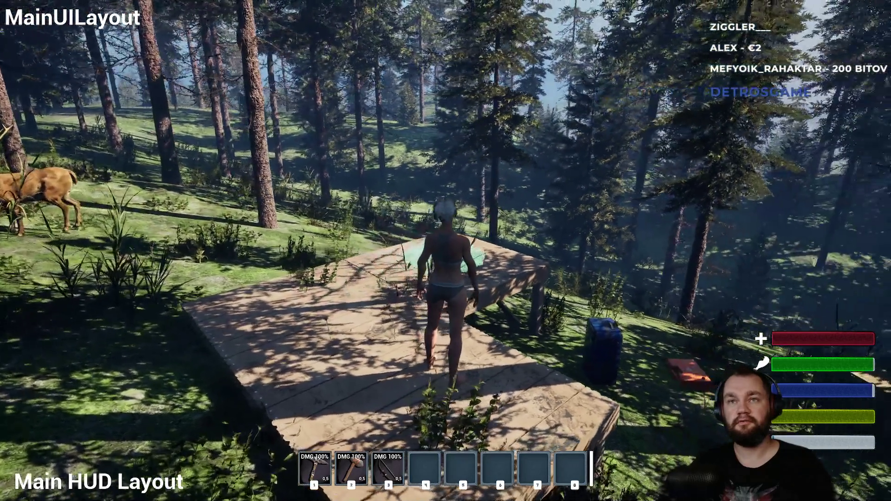
click(446, 250)
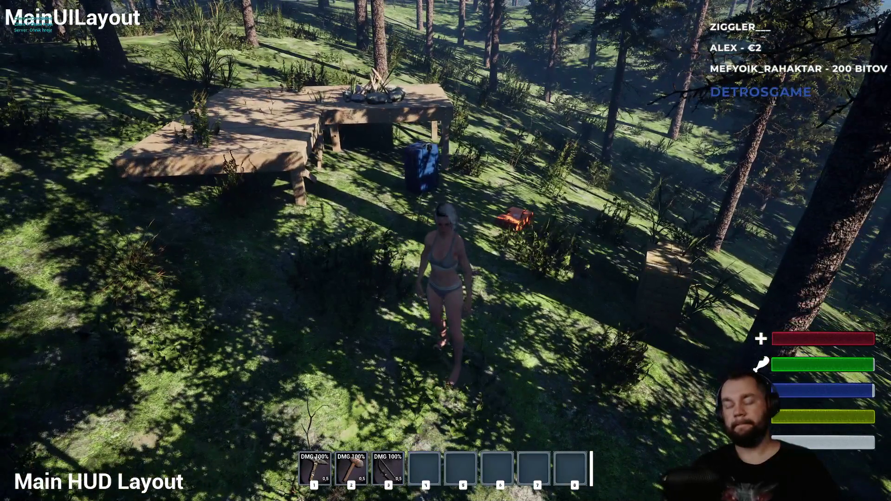
key(Escape)
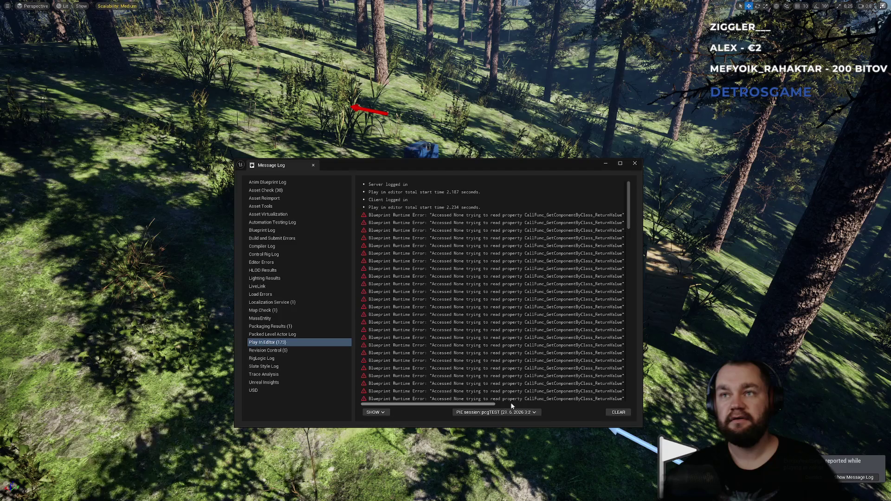
- Scroll through the Accessed None errors, close the Message Log, and start a new play session
drag(485, 402, 572, 406)
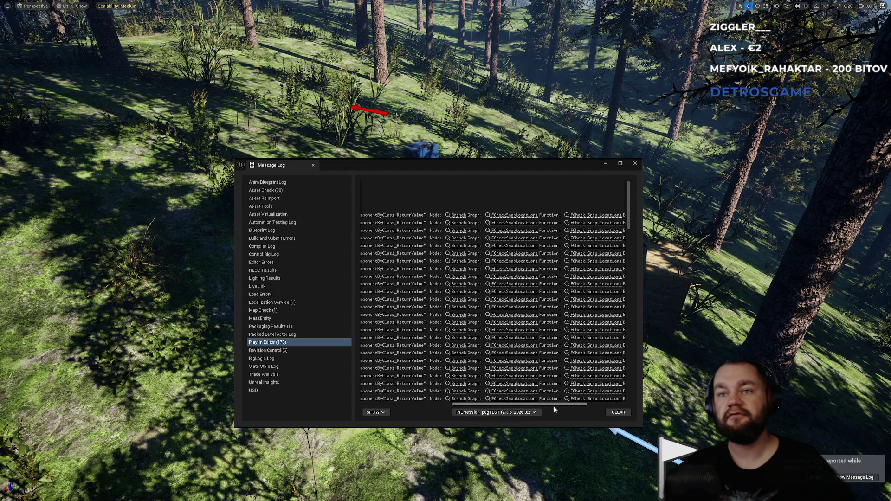
drag(521, 403, 618, 341)
drag(633, 246, 634, 393)
click(639, 162)
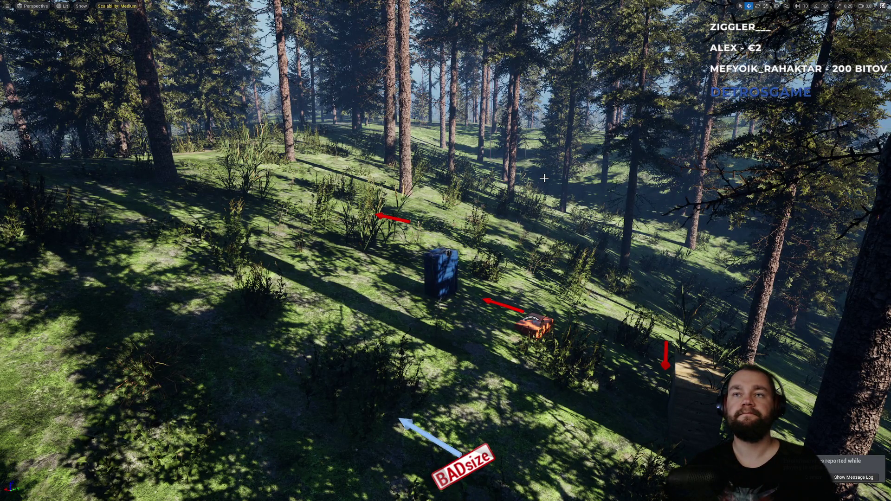
key(alt+p)
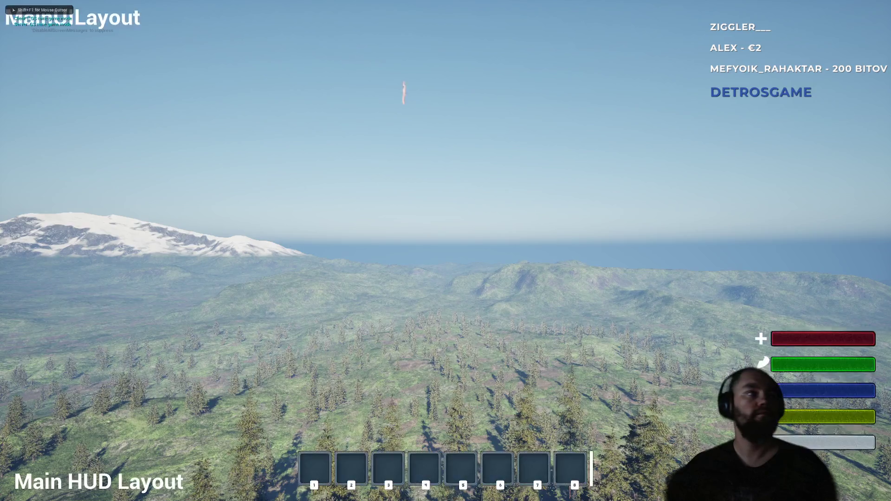
- Walk to the blue crate and the next box to confirm the meat and boots are still stored
key(w)
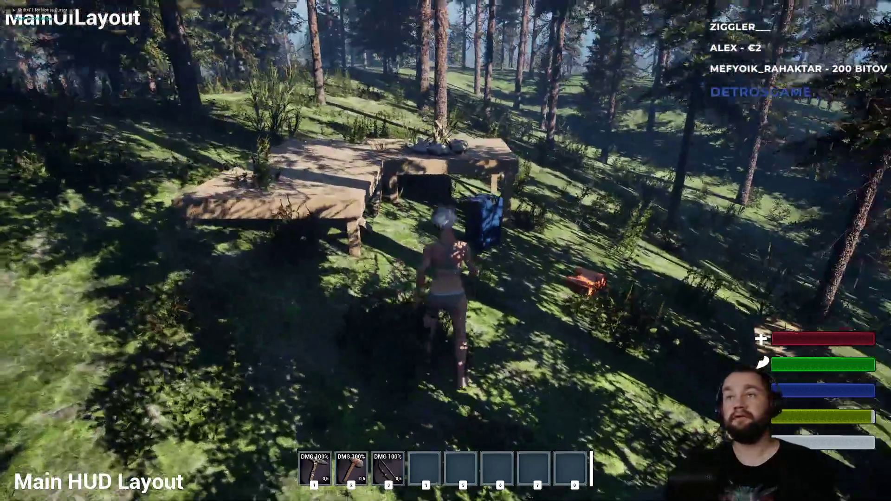
key(e)
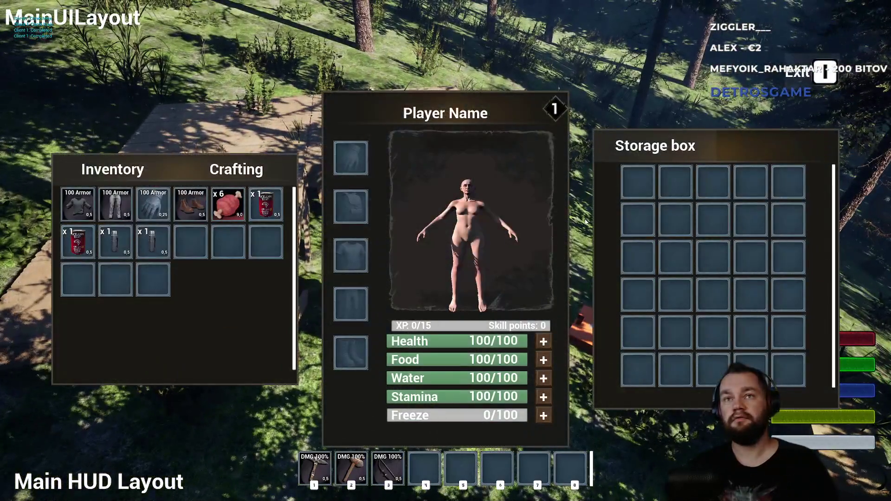
key(e)
key(w)
key(e)
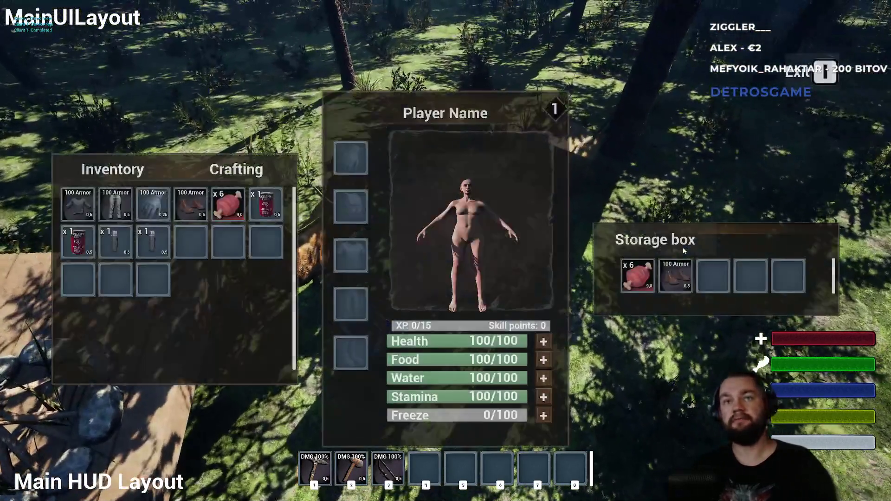
key(e)
- Check the remaining nearby boxes' storage, then walk back toward the wooden tables
key(w)
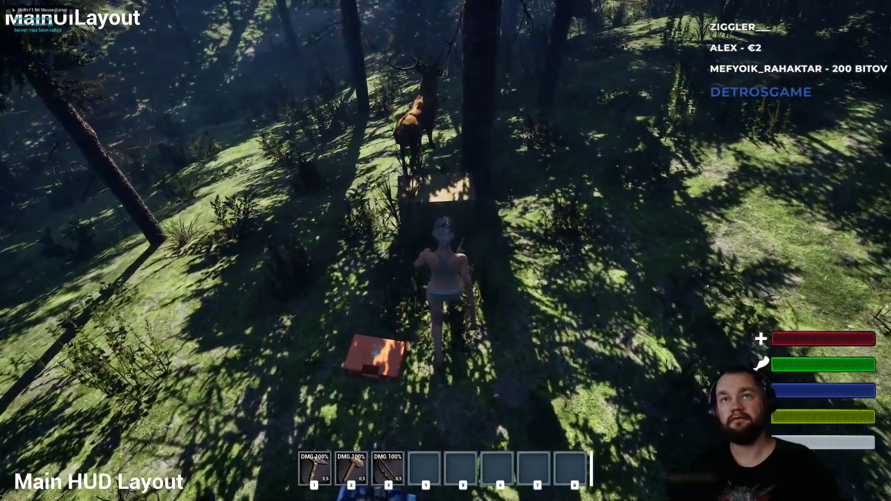
key(e)
key(e)
key(w)
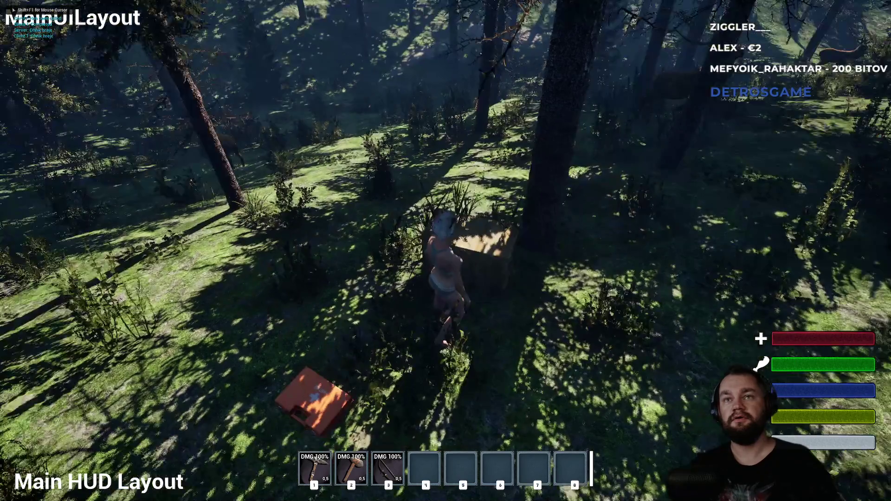
key(e)
key(e)
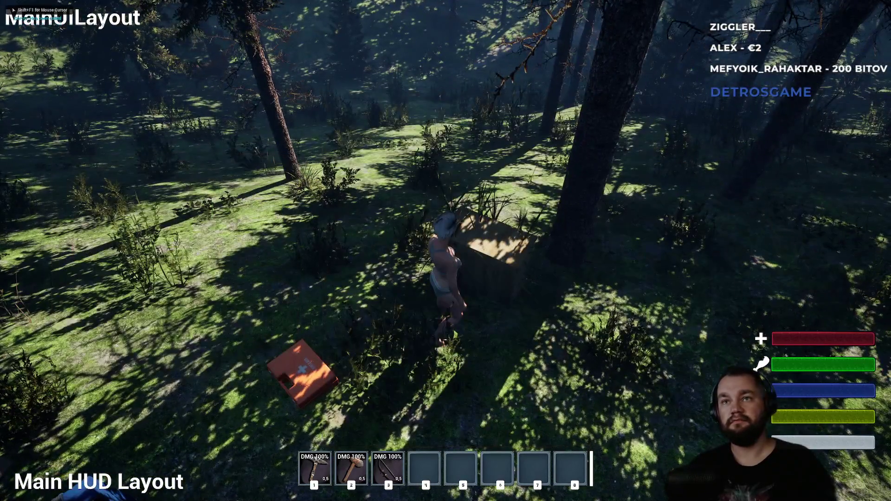
key(w)
key(w)
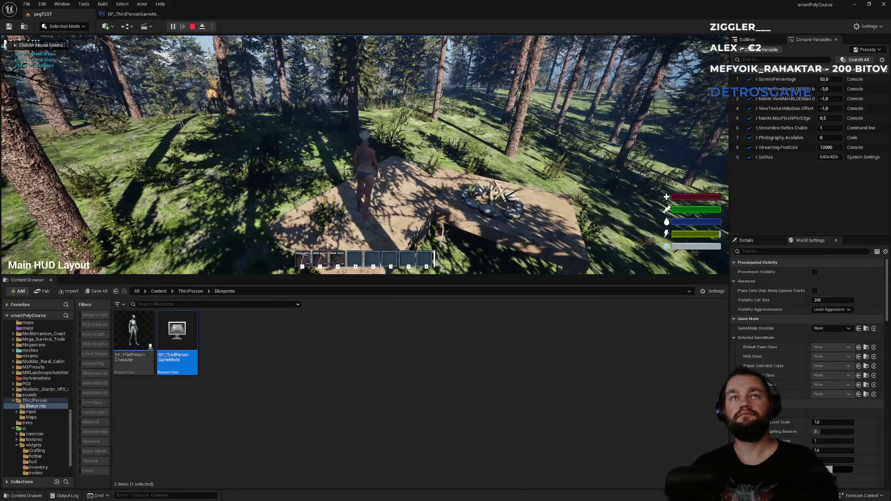
- Stop the play session and return to the BP_ThirdPersonGameMode event graph
click(192, 26)
click(141, 14)
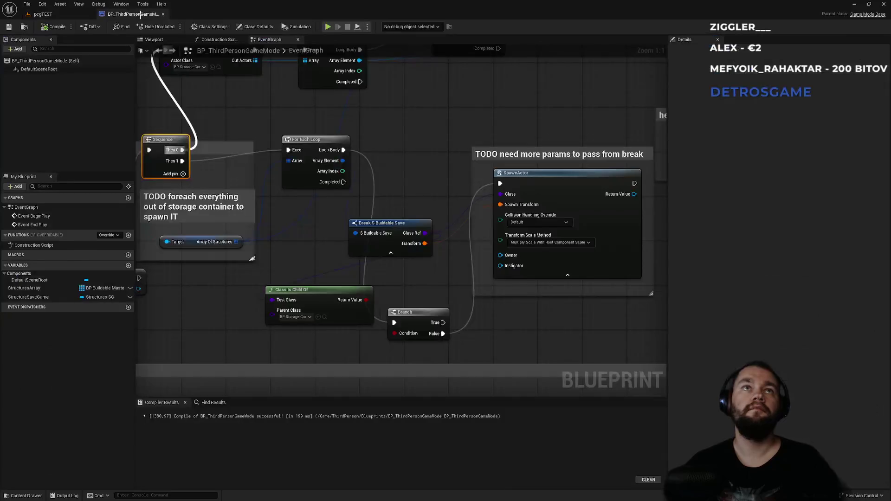
scroll(399, 163, down, 3)
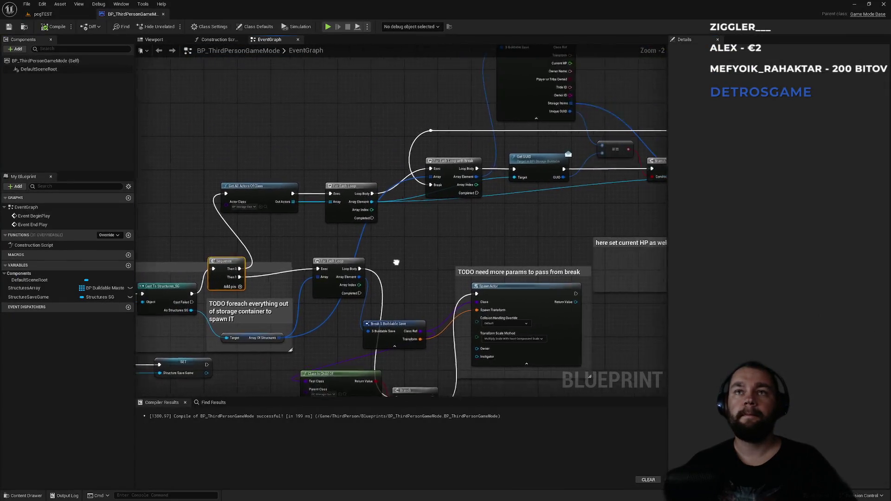
scroll(369, 253, down, 1)
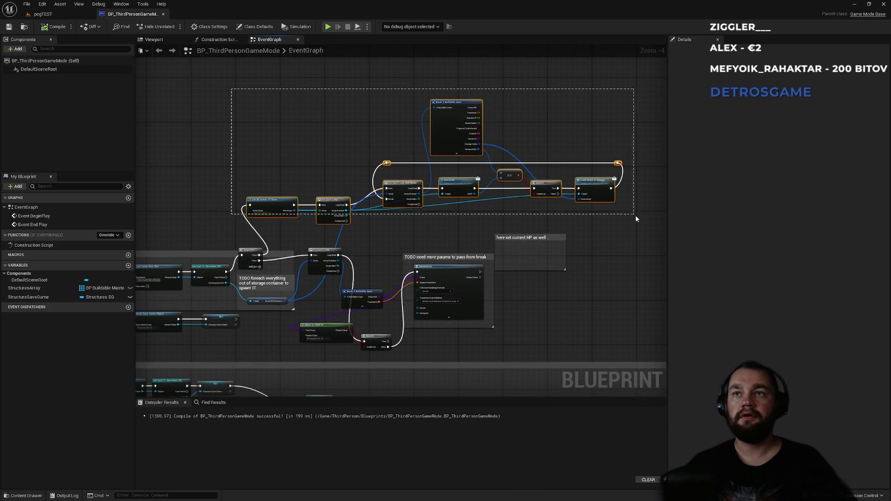
- Move the upper node group right, align For Each Loop, and place Break S Buildable Save and Branch
mouse_move(279, 204)
mouse_down()
mouse_move(331, 197)
mouse_move(312, 204)
mouse_move(359, 86)
mouse_up()
click(312, 181)
scroll(464, 171, up, 3)
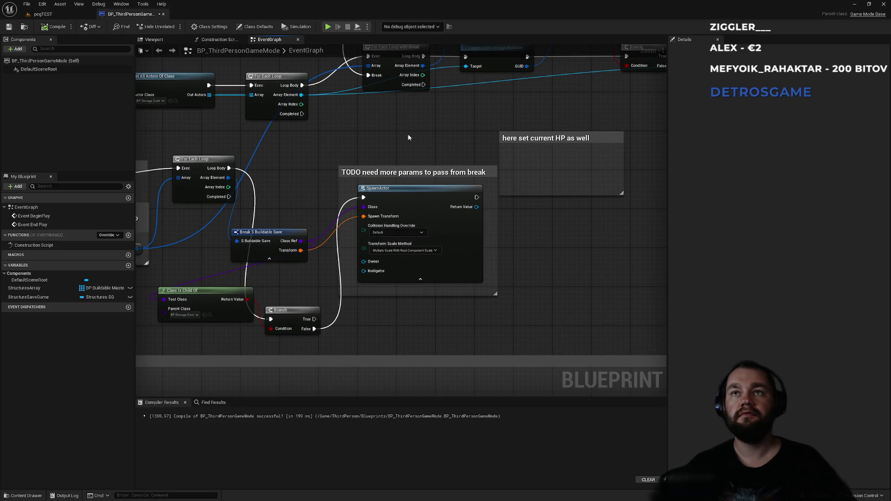
drag(299, 184, 448, 179)
drag(353, 160, 353, 169)
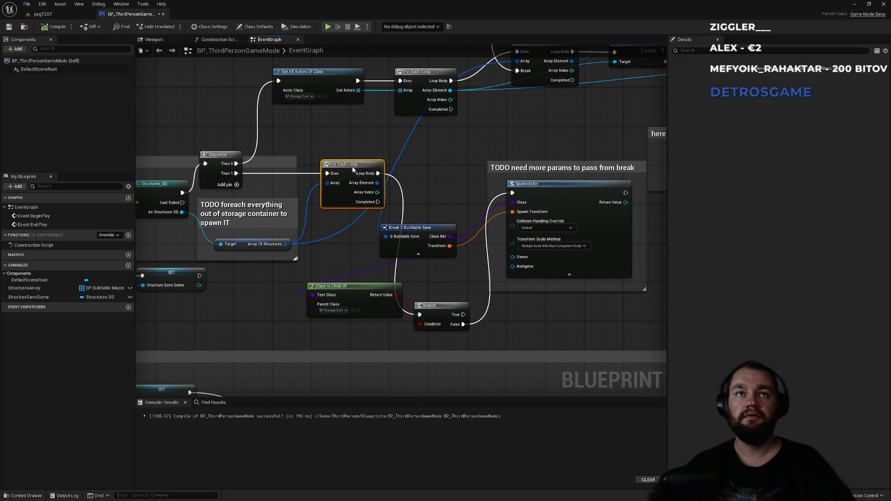
mouse_move(417, 228)
mouse_down()
mouse_move(436, 191)
mouse_move(432, 140)
mouse_move(433, 224)
mouse_up()
drag(439, 304, 431, 165)
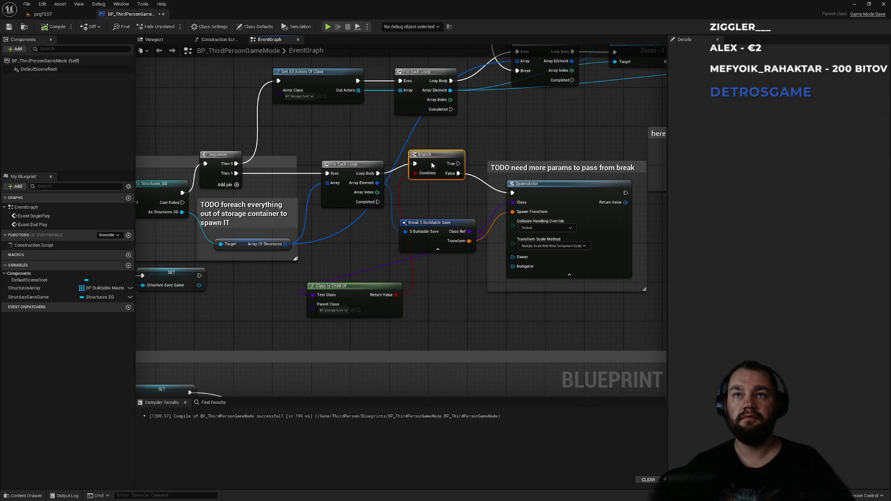
- Raise the TODO and current HP comments with SpawnActor, and move Class Is Child Of beside Branch
drag(362, 146, 501, 203)
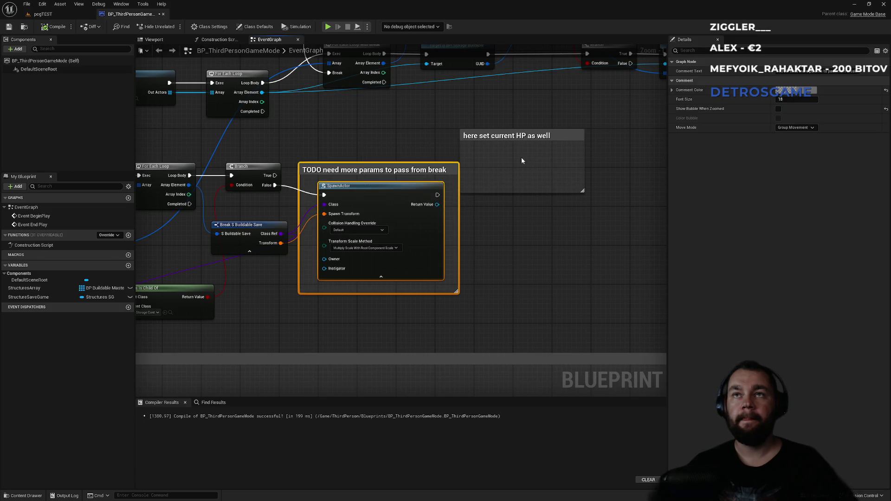
shift+click(519, 139)
drag(518, 139, 505, 130)
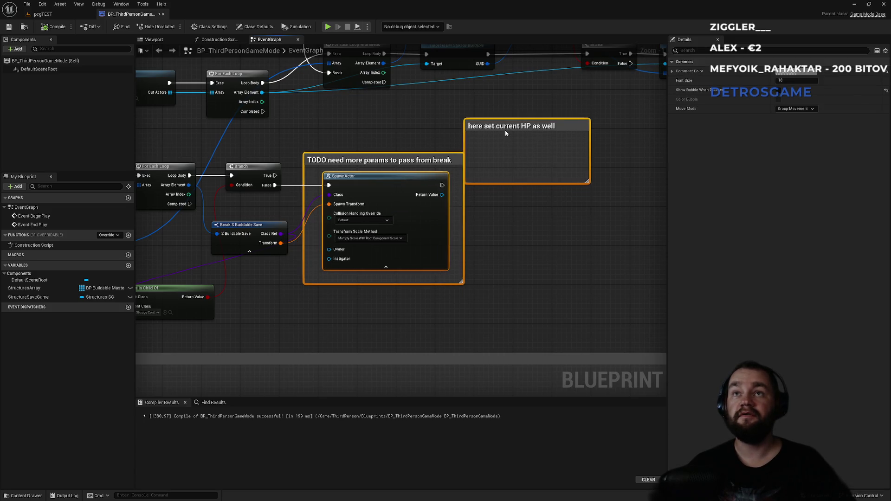
click(529, 232)
drag(365, 122, 582, 118)
mouse_move(399, 284)
mouse_down()
mouse_move(506, 197)
mouse_move(540, 141)
mouse_move(497, 143)
mouse_move(514, 135)
mouse_move(410, 232)
mouse_move(381, 312)
mouse_move(405, 315)
mouse_up()
- Shift SpawnActor and both comments further right in the load branch
scroll(455, 299, down, 1)
mouse_move(455, 299)
mouse_down()
mouse_move(249, 280)
mouse_move(251, 271)
mouse_move(303, 293)
mouse_move(434, 216)
mouse_up()
click(512, 204)
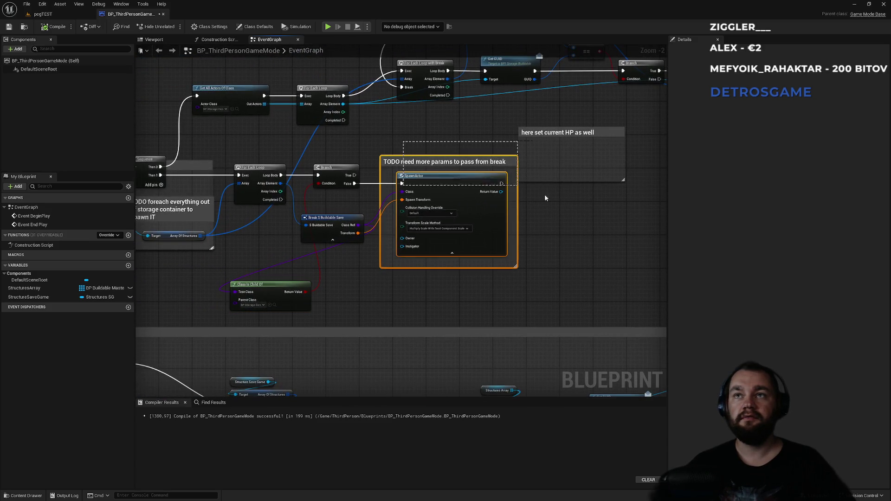
ctrl+click(562, 133)
drag(563, 134, 760, 134)
click(408, 193)
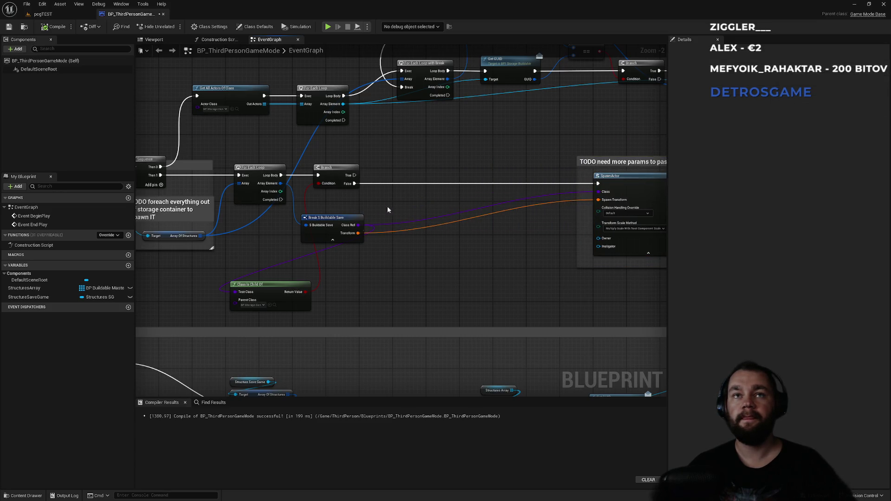
- Position Class Is Child Of near Branch, slide Branch right, and lower Break S Buildable Save
drag(285, 293, 473, 204)
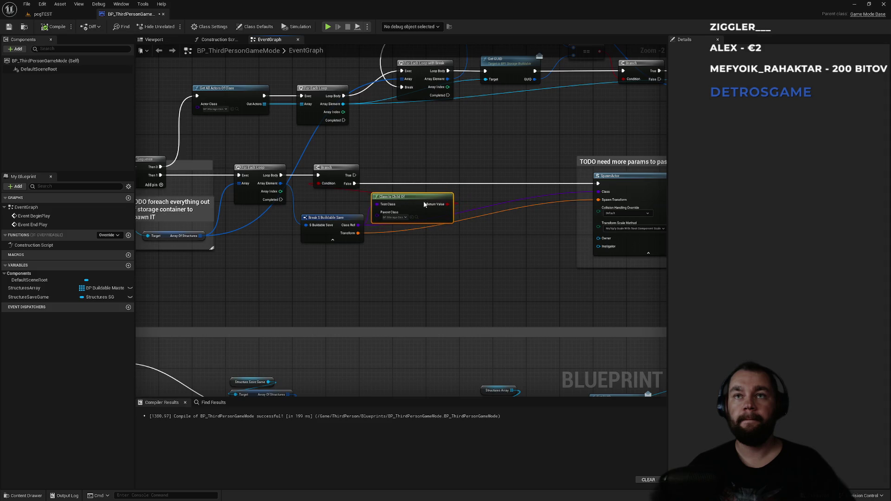
drag(323, 169, 478, 172)
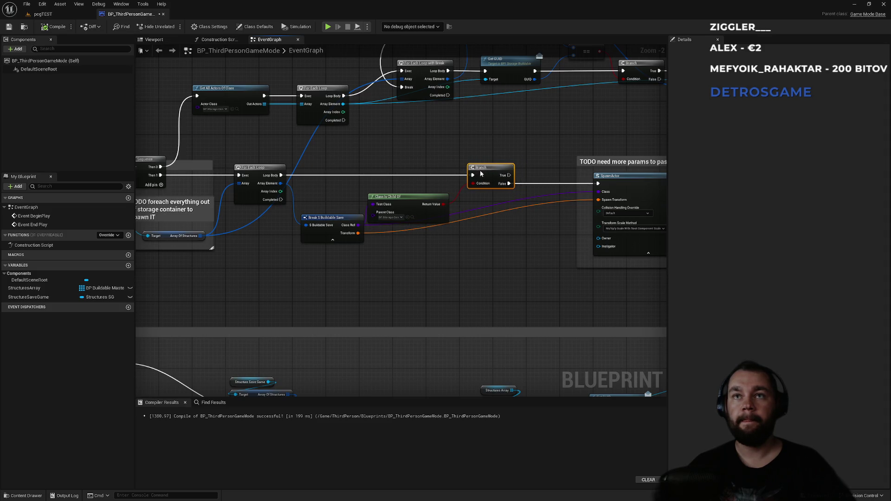
drag(399, 202, 404, 195)
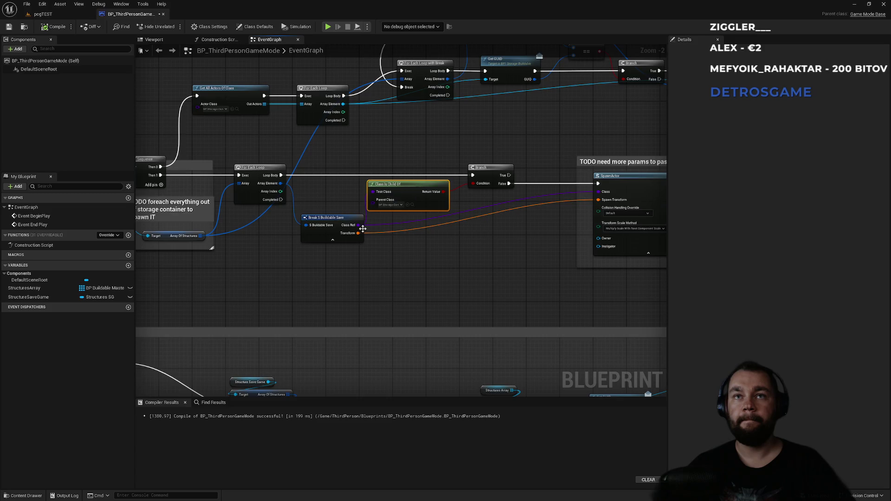
scroll(362, 229, up, 2)
mouse_move(320, 224)
mouse_down()
mouse_move(308, 227)
mouse_move(309, 239)
mouse_up()
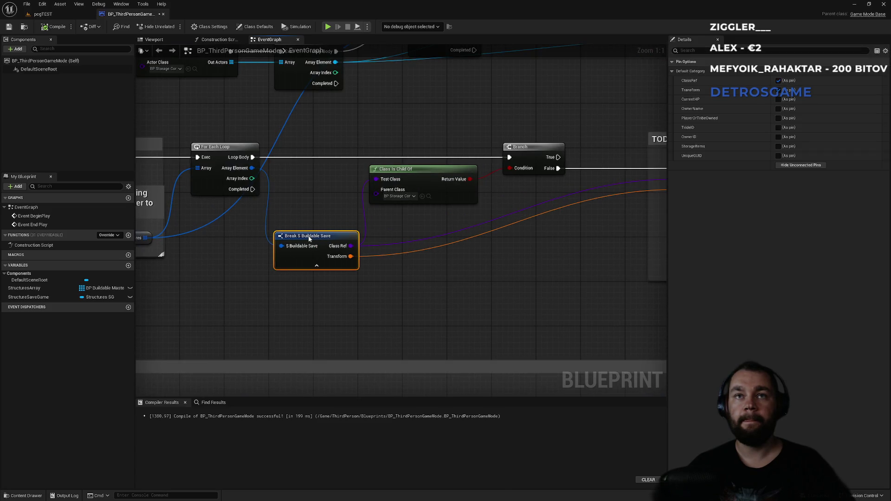
- Nudge Class Is Child Of down and Branch slightly left
drag(406, 173, 410, 181)
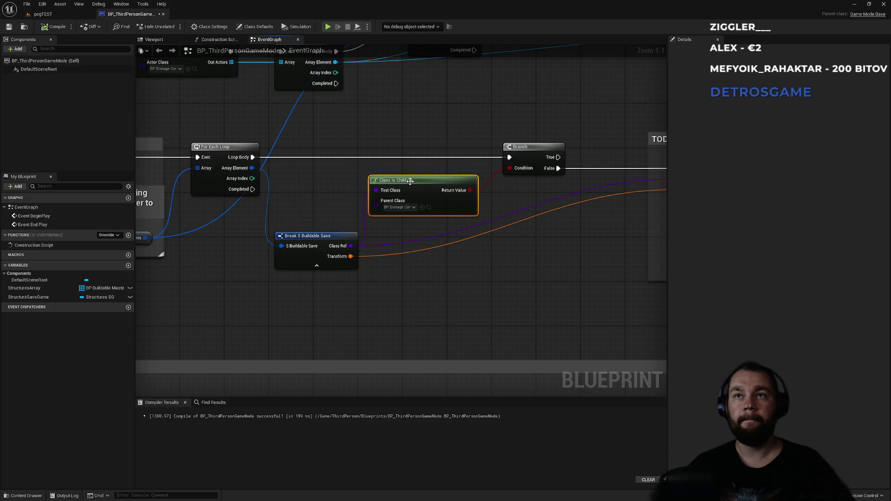
drag(538, 223, 450, 237)
drag(446, 166, 441, 166)
right_click(512, 258)
right_click(350, 253)
click(505, 244)
drag(506, 244, 233, 263)
- Move both comment boxes left and reposition around the Break S Buildable Save node
drag(370, 179, 503, 238)
drag(374, 196, 297, 194)
click(243, 143)
drag(217, 201, 365, 193)
scroll(365, 193, down, 2)
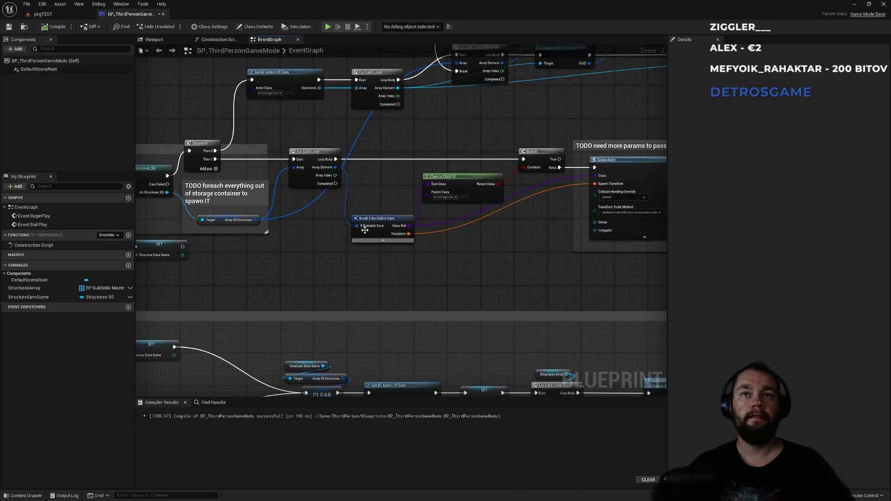
click(376, 218)
scroll(374, 190, down, 1)
drag(259, 191, 365, 218)
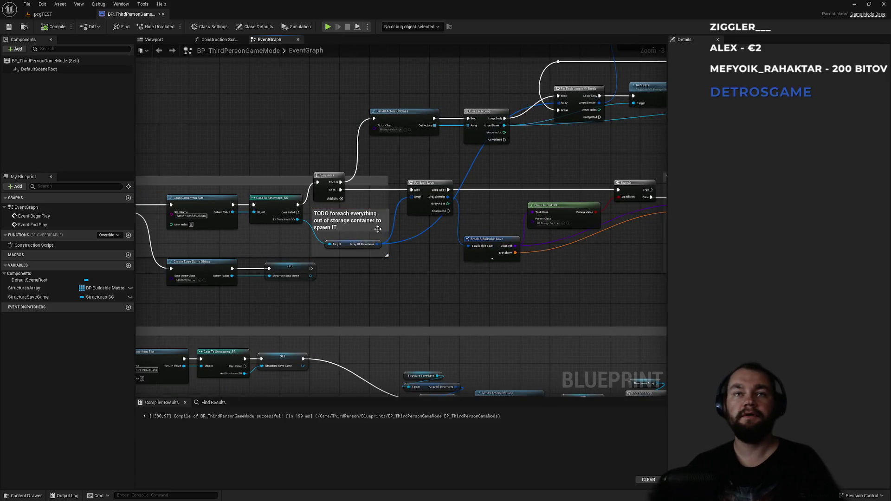
scroll(369, 255, up, 3)
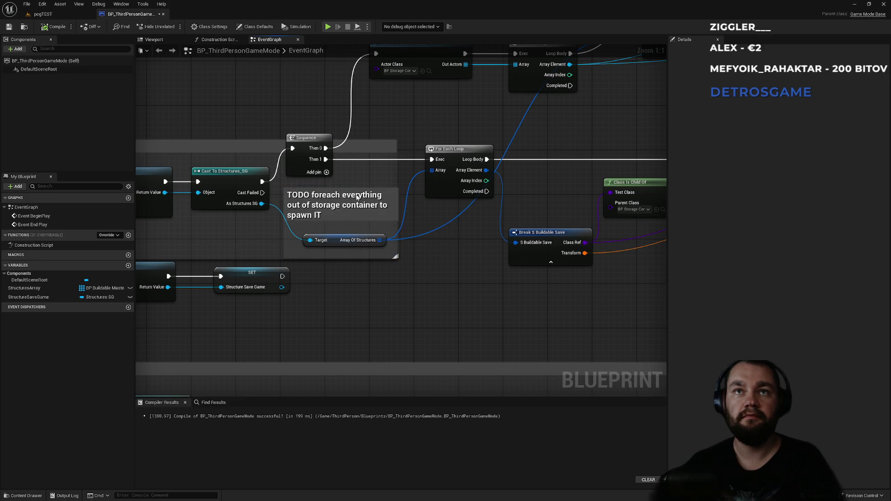
click(411, 302)
- Move the Array Of Structures node and delete the 'TODO foreach everything out of storage container' comment
drag(299, 230, 403, 318)
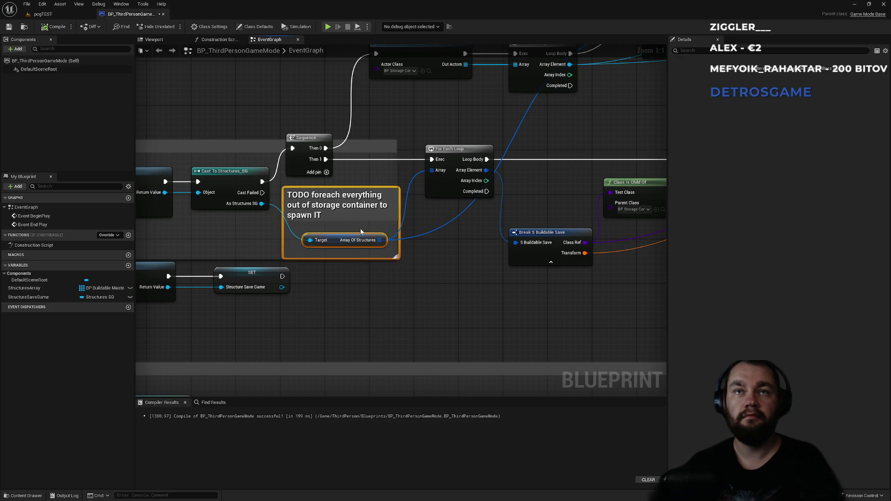
mouse_move(332, 241)
mouse_down()
mouse_move(404, 325)
mouse_move(336, 218)
mouse_up()
click(438, 276)
key(Delete)
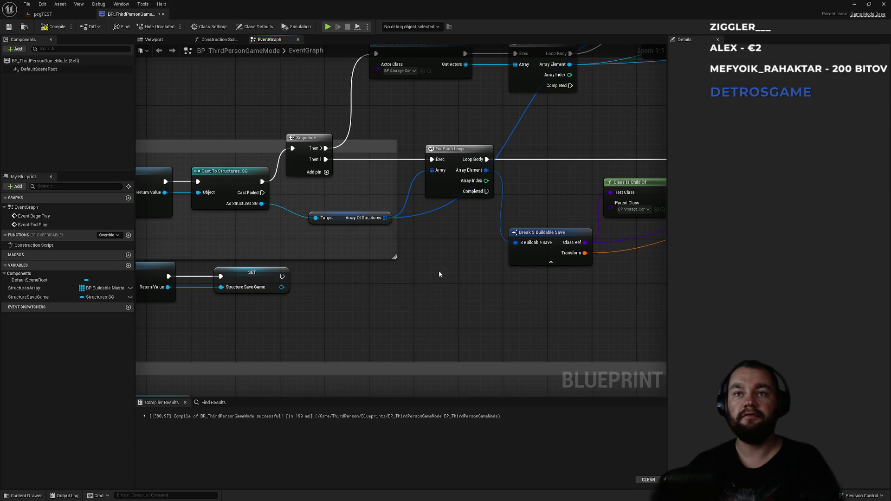
scroll(437, 277, down, 2)
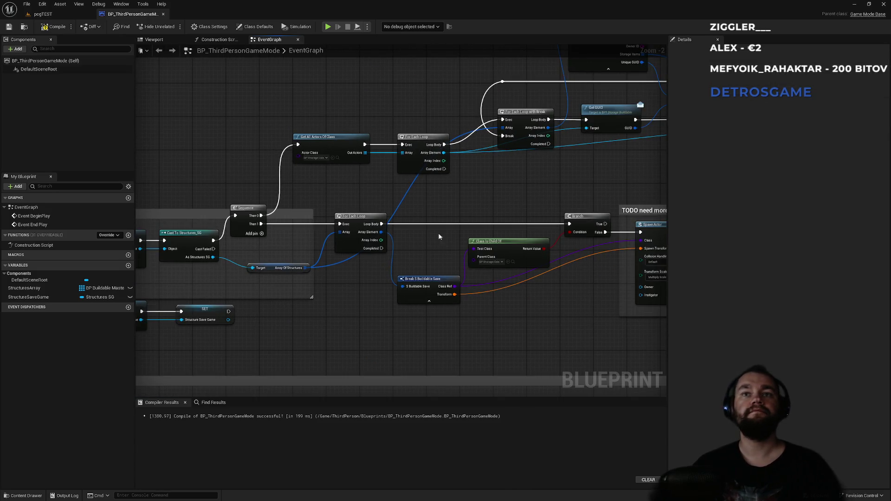
scroll(422, 246, down, 2)
scroll(491, 290, up, 3)
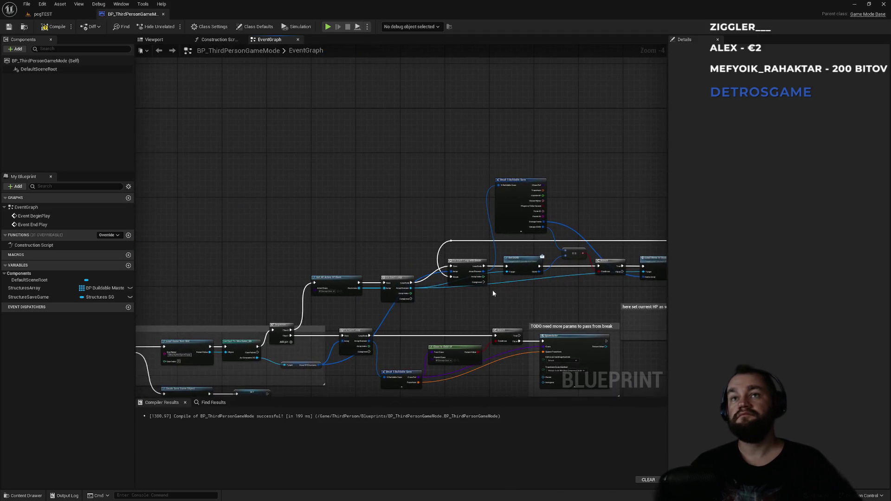
drag(441, 201, 400, 191)
- Shift the ==, Branch and Load Items nodes right and down beside Break S Buildable Save
drag(341, 210, 564, 290)
drag(380, 236, 396, 241)
drag(276, 117, 301, 127)
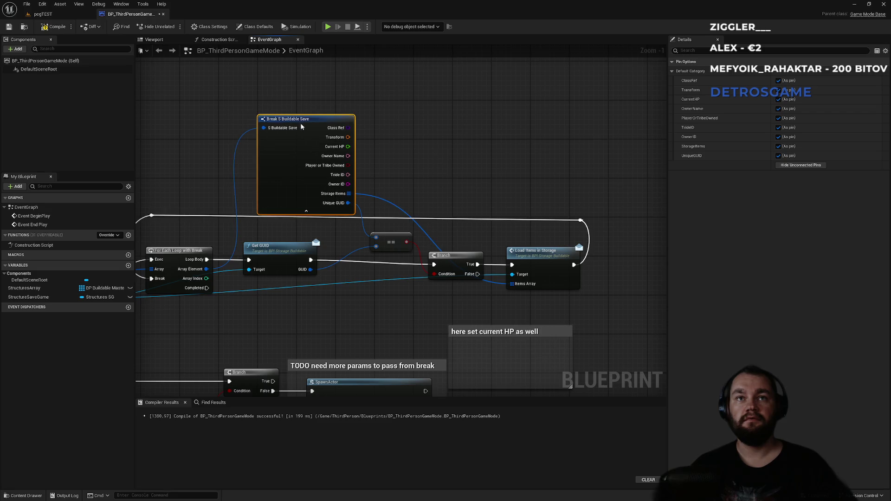
- Hide unconnected pins on Break S Buildable Save, lower it, and switch to the pegTEST level
click(795, 167)
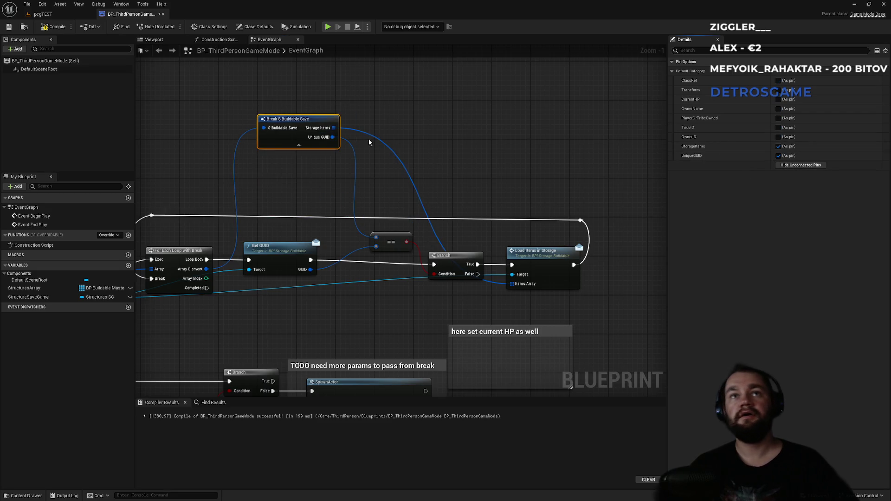
drag(298, 120, 303, 184)
click(316, 236)
mouse_move(316, 236)
mouse_down()
mouse_move(357, 184)
mouse_move(430, 132)
mouse_move(356, 150)
mouse_up()
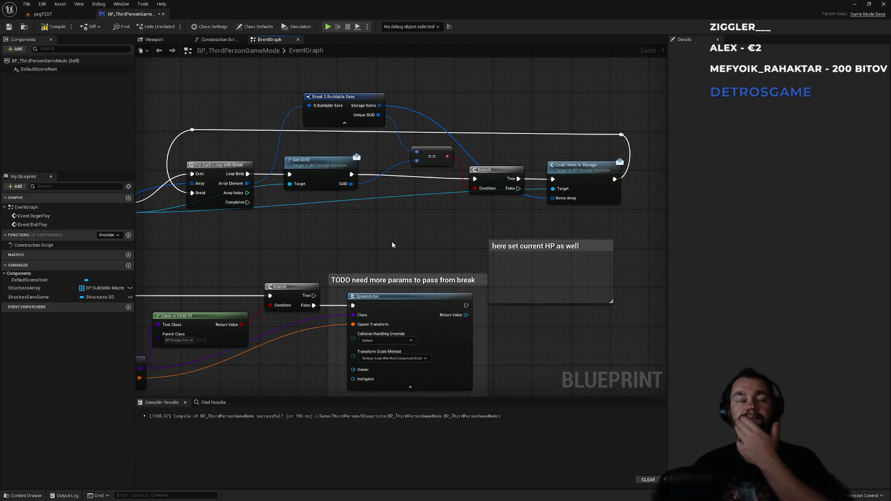
drag(379, 247, 457, 245)
click(43, 14)
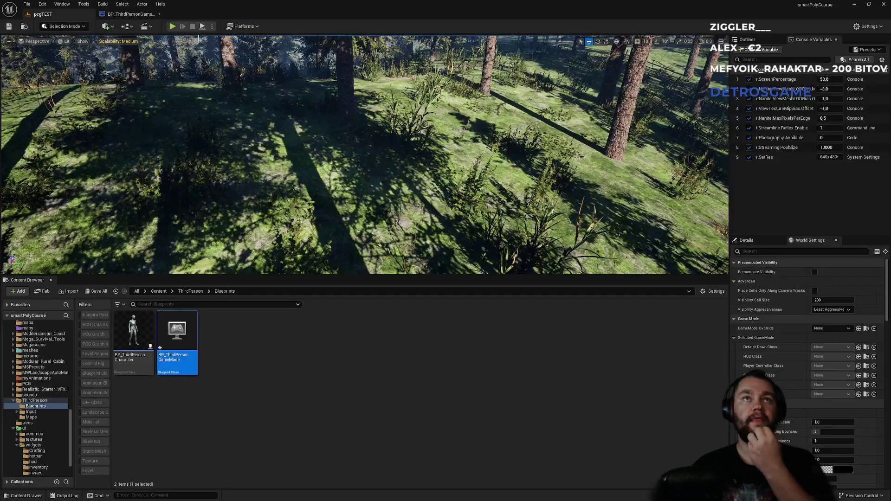
- Play the pegTEST level in full viewport with the mouse captured by the game
click(172, 26)
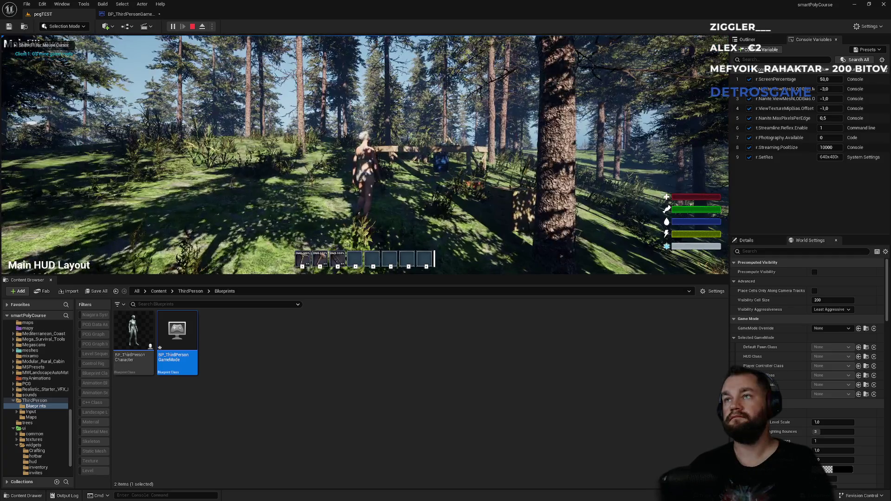
key(F11)
click(446, 251)
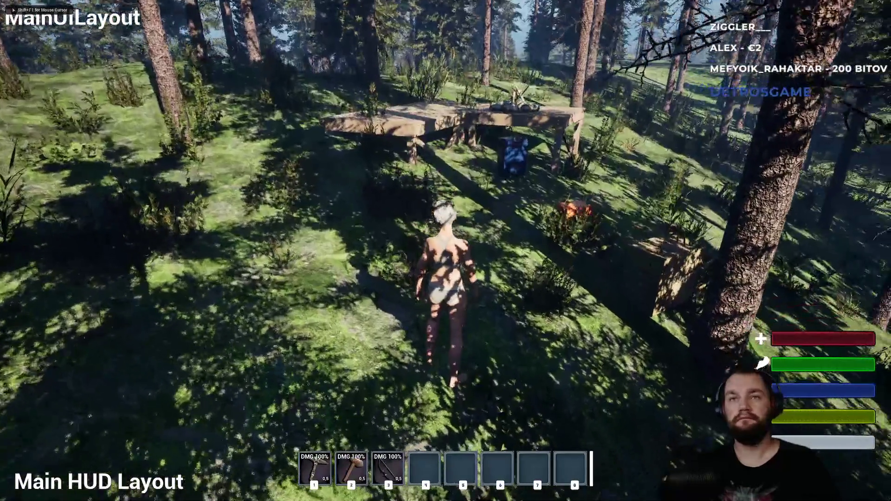